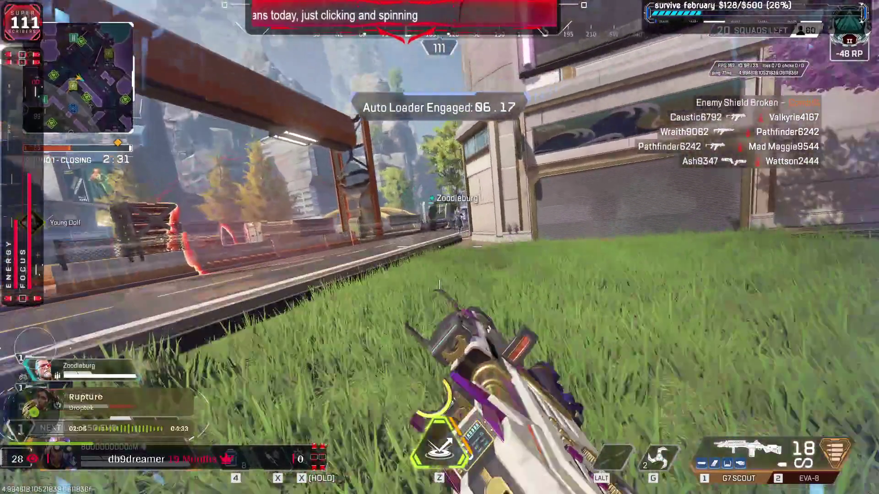
Step: Aim down sights, advance past the teammate and fire at the enemy ahead
right_click(440, 247)
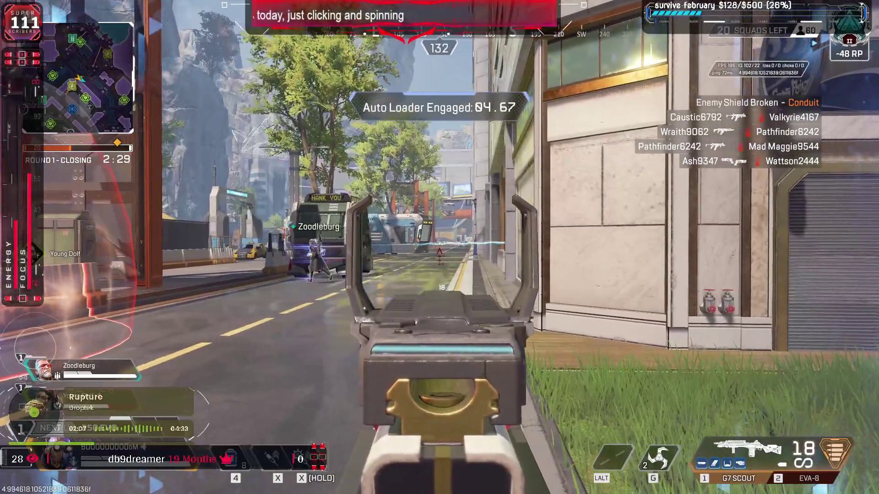
right_click(439, 247)
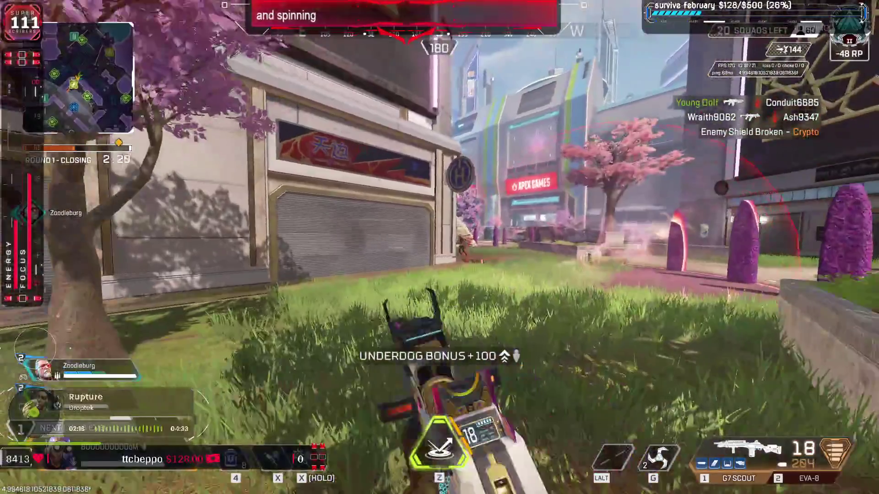
right_click(439, 247)
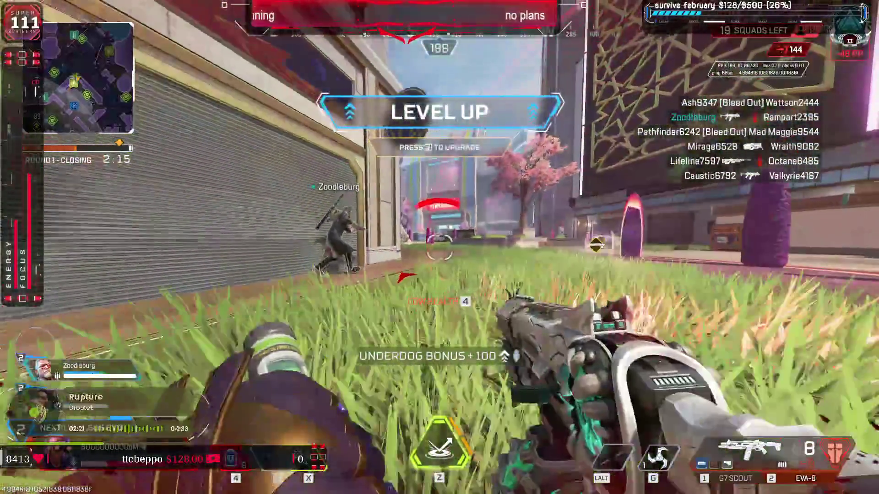
key(w)
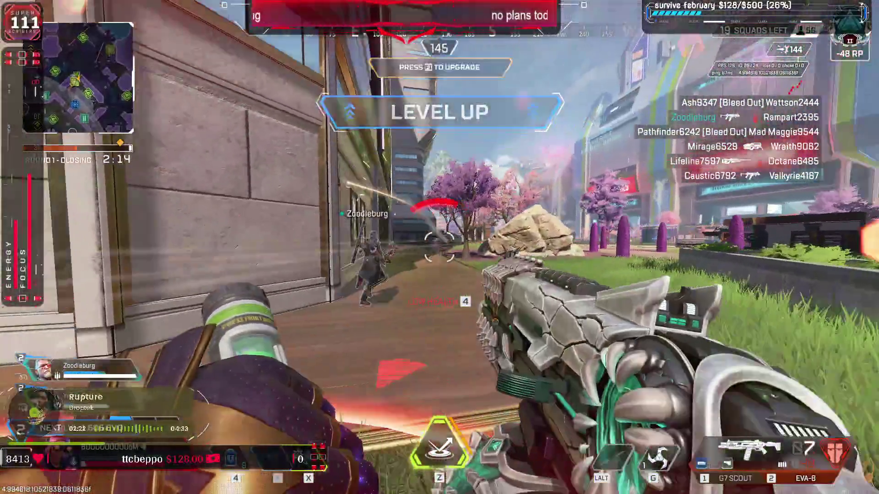
click(439, 247)
click(439, 247)
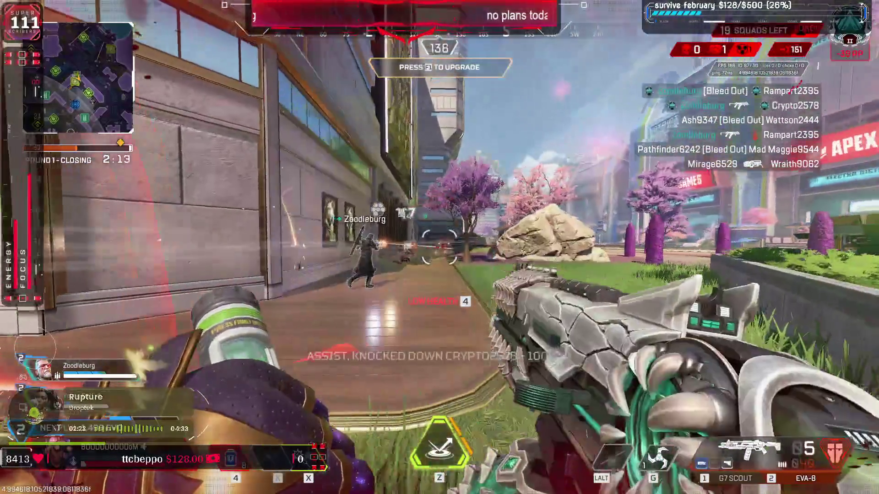
Step: Switch to the Knockdown Shield, move past the death box and punch through the smoke
key(z)
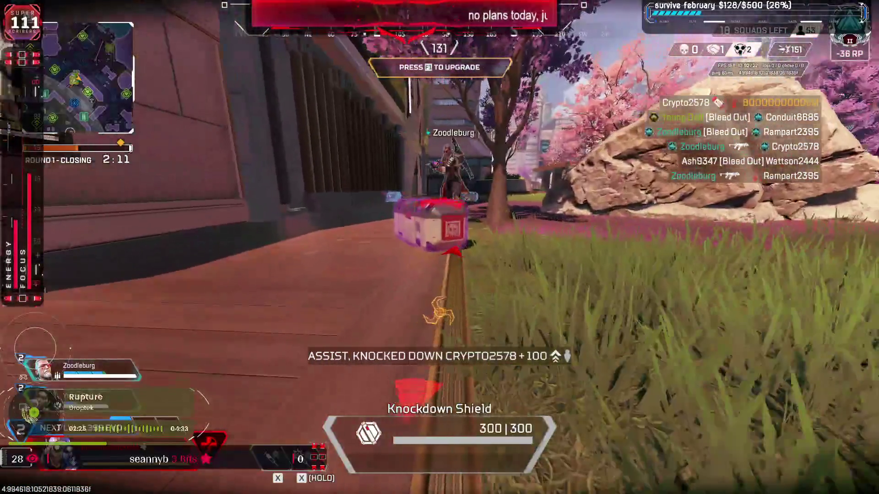
key(w)
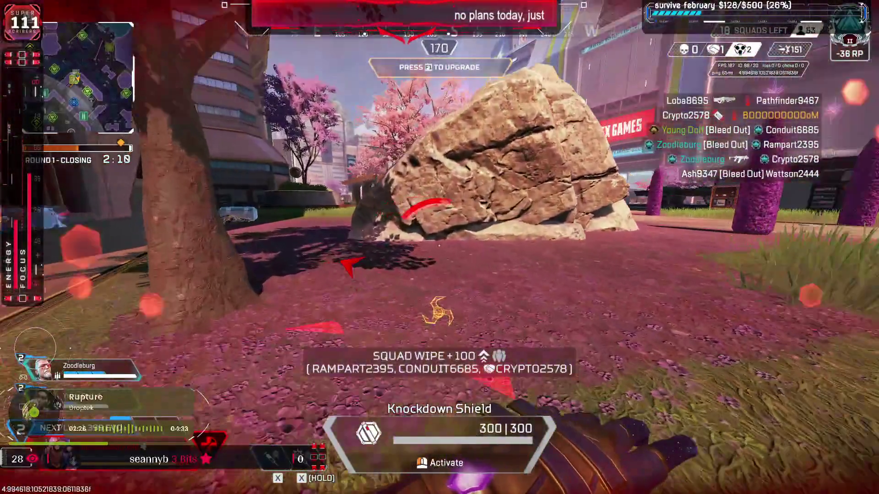
click(439, 247)
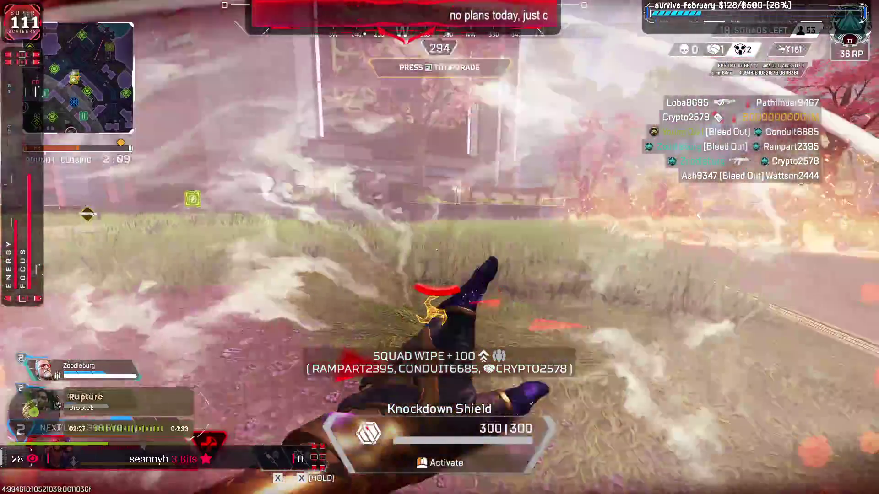
Step: Push on across the plaza past the rocks and planter, pinging a spot ahead
key(w)
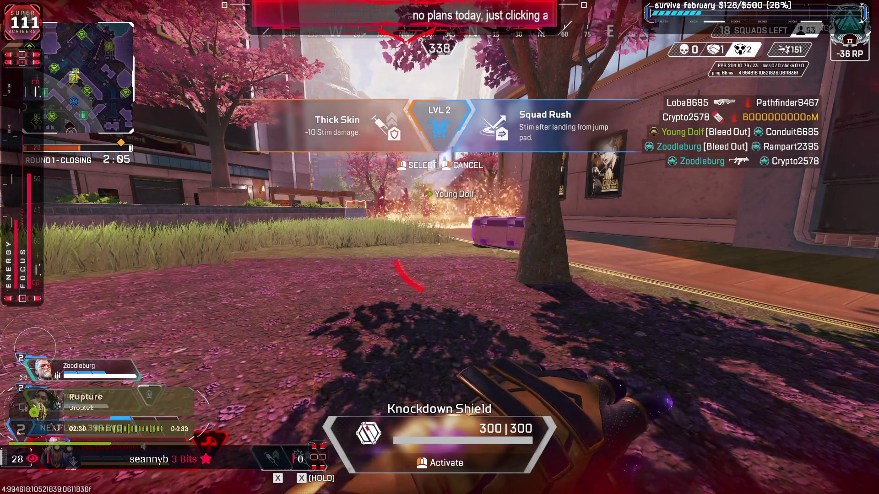
key(w)
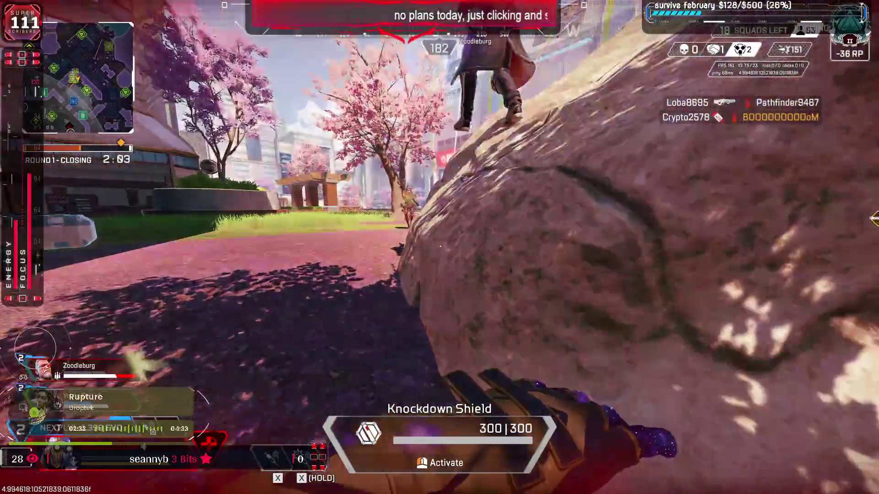
key(w)
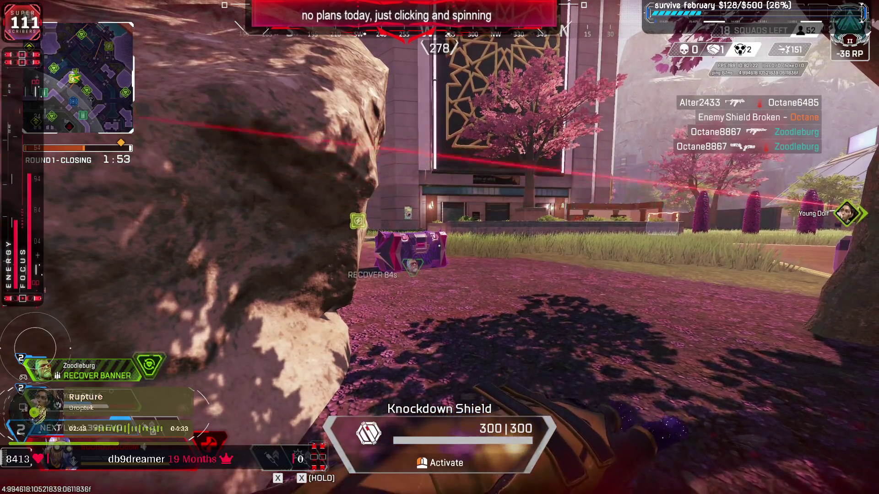
key(w)
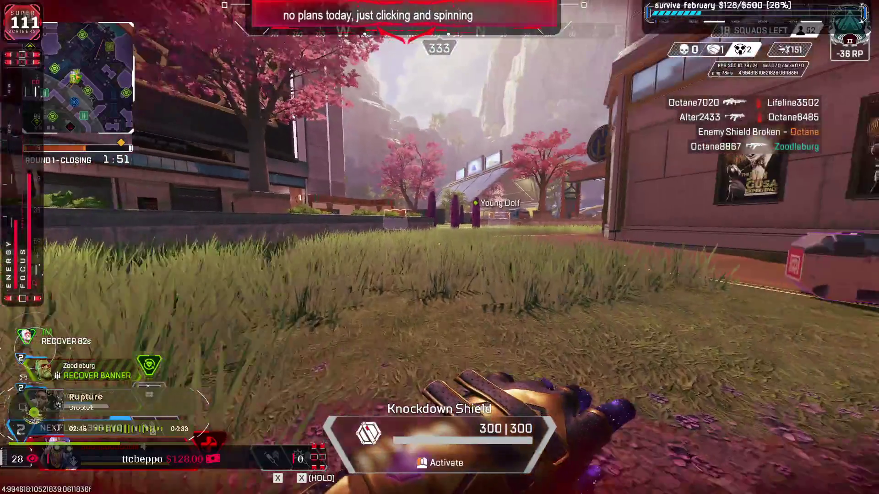
key(w)
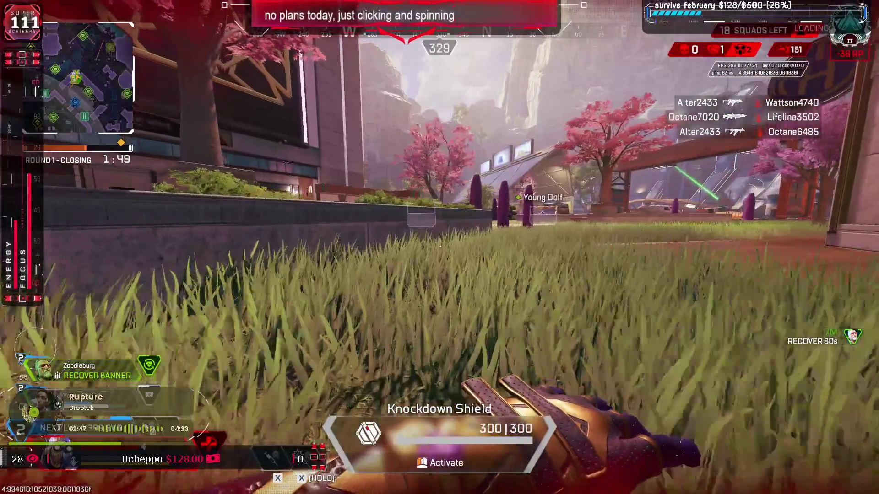
key(w)
middle_click(440, 247)
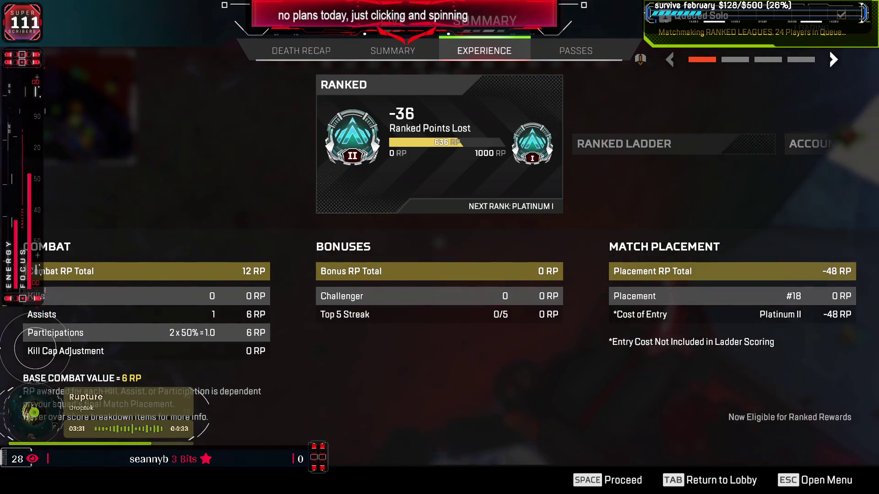
Step: Leave the post-match summary, cancel the requeue and confirm returning to the lobby
key(Escape)
click(433, 286)
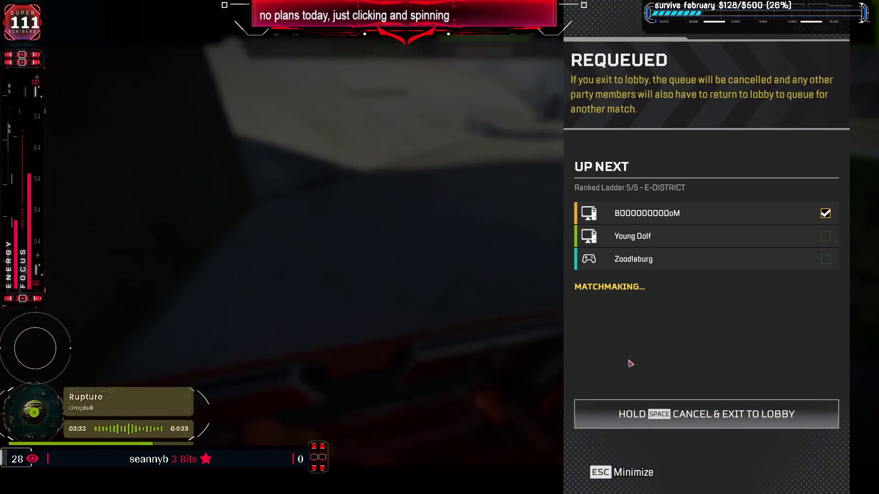
click(649, 419)
click(339, 319)
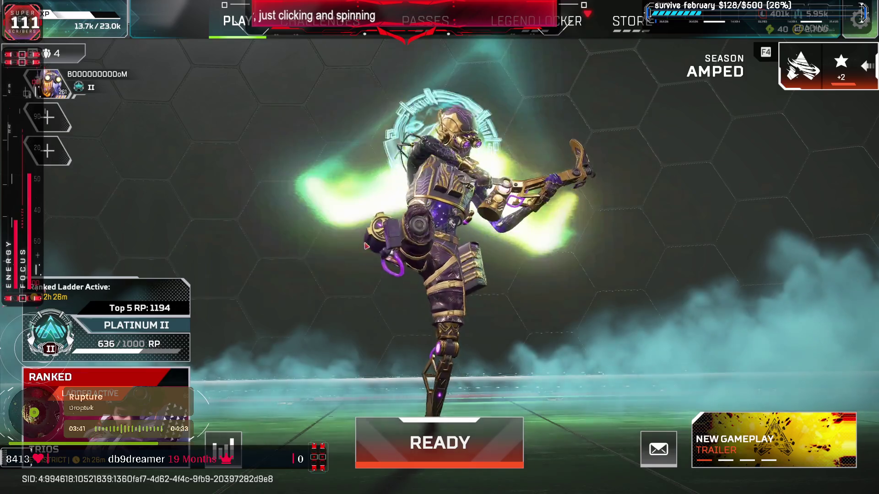
Step: From the lobby menu, quit Apex Legends to the desktop and confirm
key(Escape)
click(402, 284)
click(382, 319)
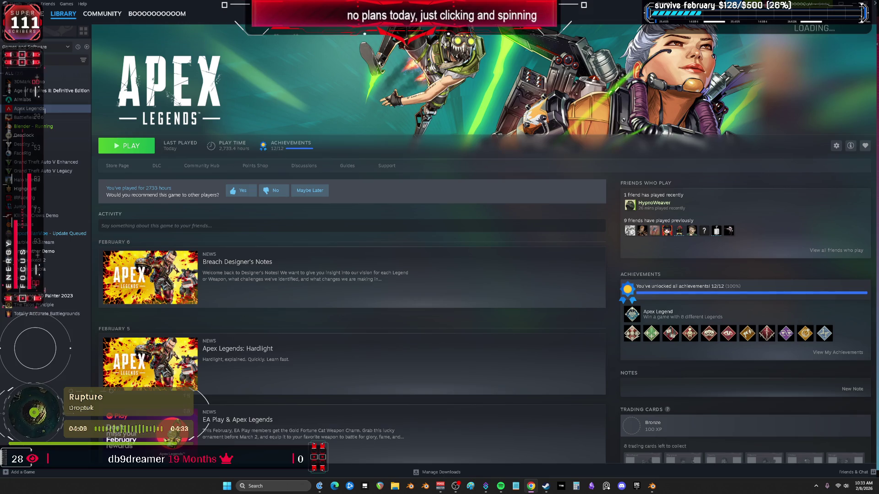
Step: Switch from Steam to the Blender window with the armored character scene
click(652, 485)
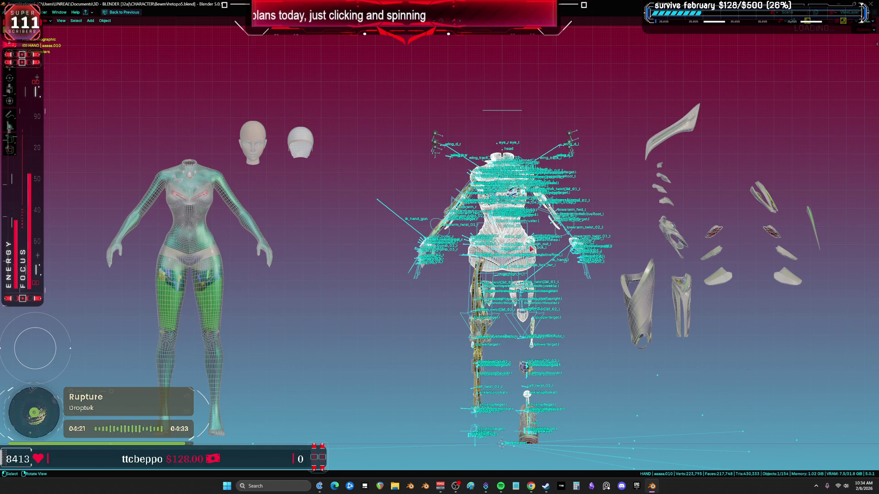
Step: Select the DS_Forearm.004 piece and assign the M_MAIN material to its whole mesh
shift+middle_drag(531, 249, 183, 247)
scroll(355, 245, up, 3)
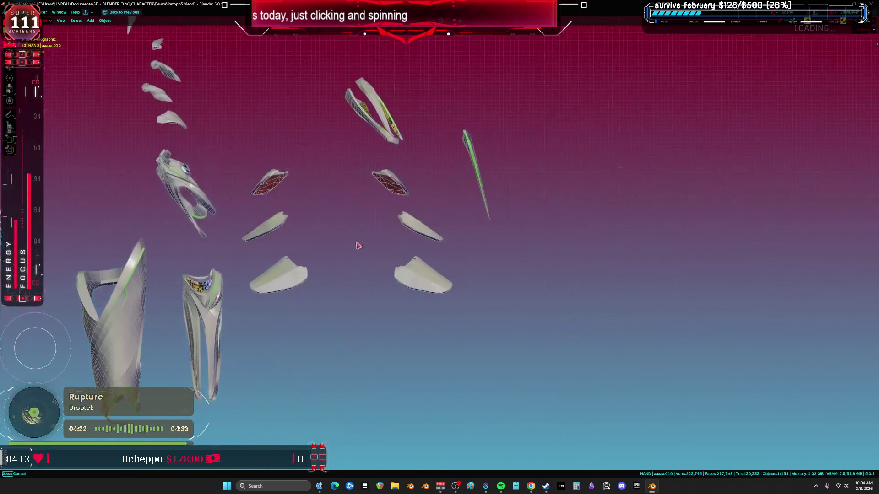
click(460, 195)
key(KP_Decimal)
mouse_move(487, 187)
middle_down()
mouse_move(418, 191)
mouse_move(443, 190)
mouse_move(433, 192)
middle_up()
key(Tab)
key(a)
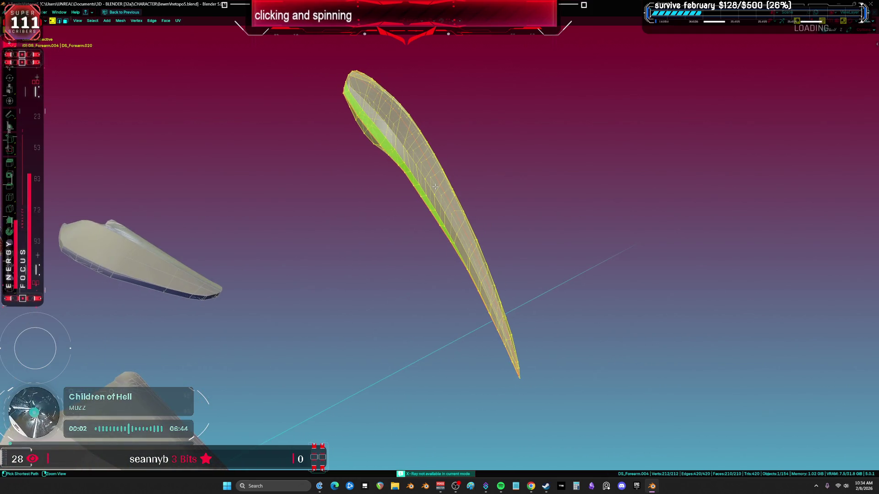
key(ctrl+space)
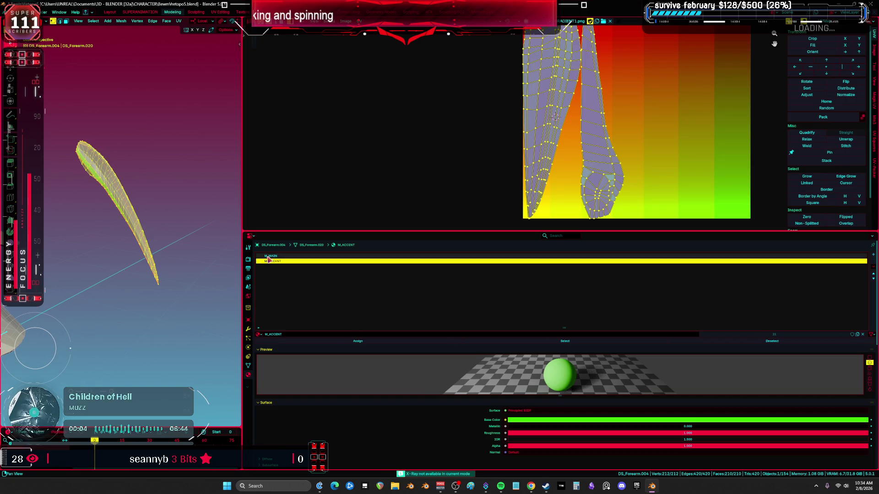
click(271, 256)
click(358, 343)
Step: Exit Edit Mode and view the recoloured piece on the full character without overlays
mouse_move(238, 292)
middle_down()
mouse_move(183, 235)
mouse_move(204, 229)
middle_up()
key(tab)
key(ctrl+space)
key(alt+h)
mouse_move(537, 224)
middle_down()
mouse_move(448, 233)
mouse_move(320, 221)
mouse_move(537, 225)
mouse_move(489, 197)
mouse_move(430, 216)
middle_up()
key(shift+alt+z)
Step: In Edit Mode, smooth a vertex path along the claw's top edge into a cubic curve
key(Tab)
key(shift+alt+z)
key(Tab)
scroll(430, 217, up, 10)
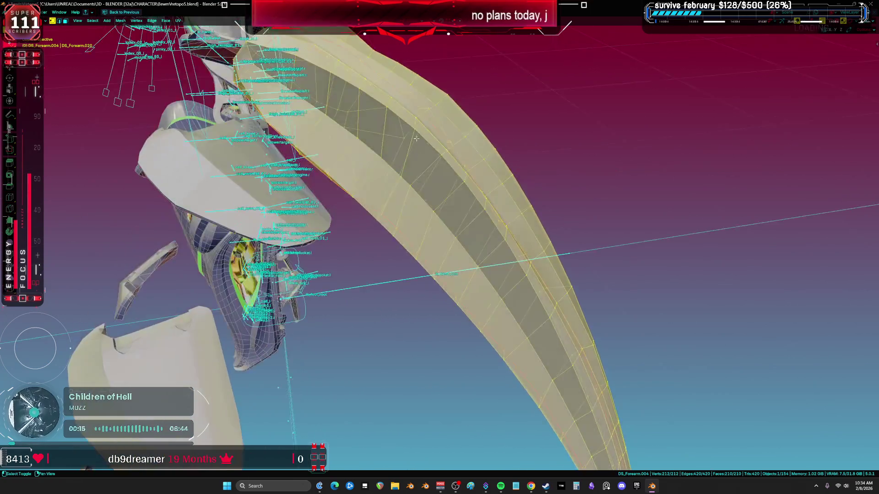
key(shift+alt+z)
key(Tab)
key(shift+alt+z)
ctrl+click(466, 188)
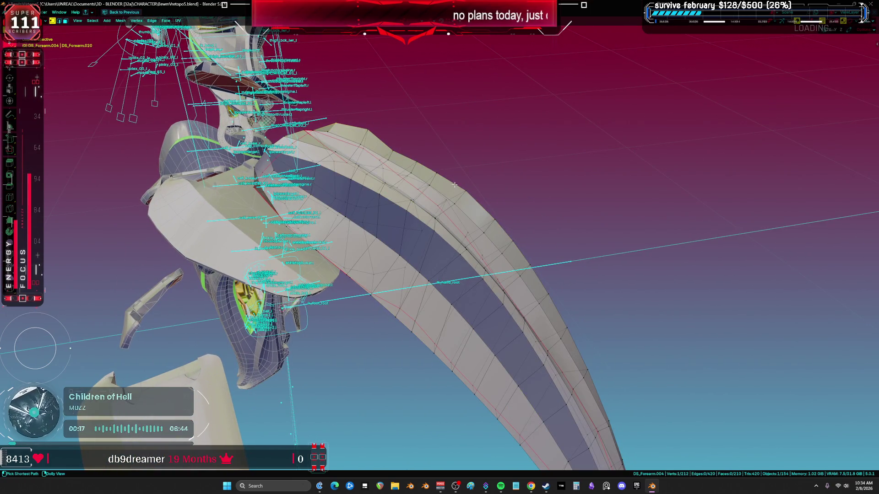
key(q)
click(508, 181)
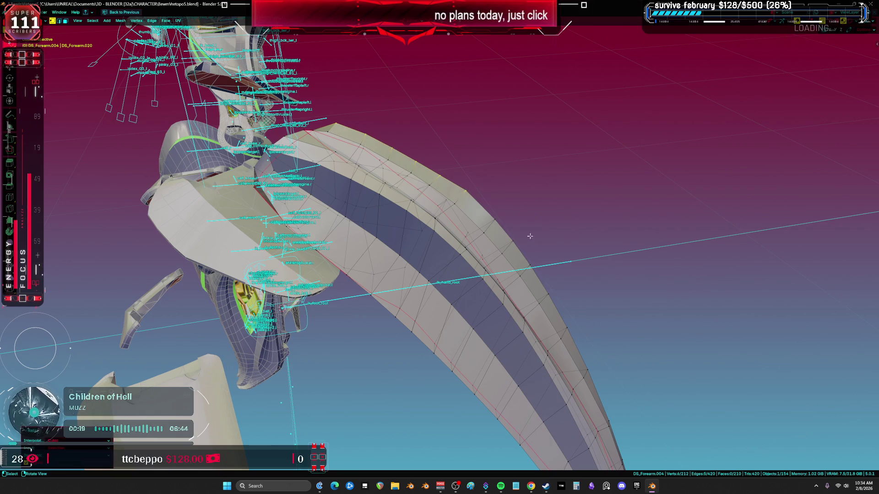
Step: Slide a single claw vertex along its edge with Vertex Slide
key(shift+alt+z)
mouse_move(590, 292)
middle_down()
mouse_move(603, 278)
mouse_move(527, 257)
mouse_move(418, 198)
mouse_move(478, 210)
mouse_move(514, 202)
mouse_move(494, 177)
mouse_move(396, 190)
mouse_move(413, 173)
middle_up()
key(shift+alt+z)
click(413, 173)
key(g)
key(g)
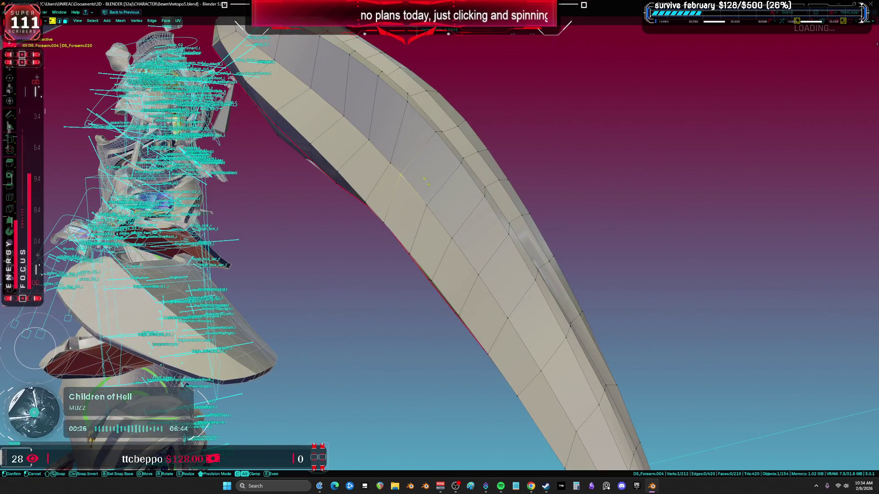
click(408, 181)
Step: Slide a single blade vertex along its edge to adjust the edge flow
middle_drag(388, 163, 361, 188)
key(2)
shift+click(360, 193)
key(1)
click(332, 169)
key(shift+v)
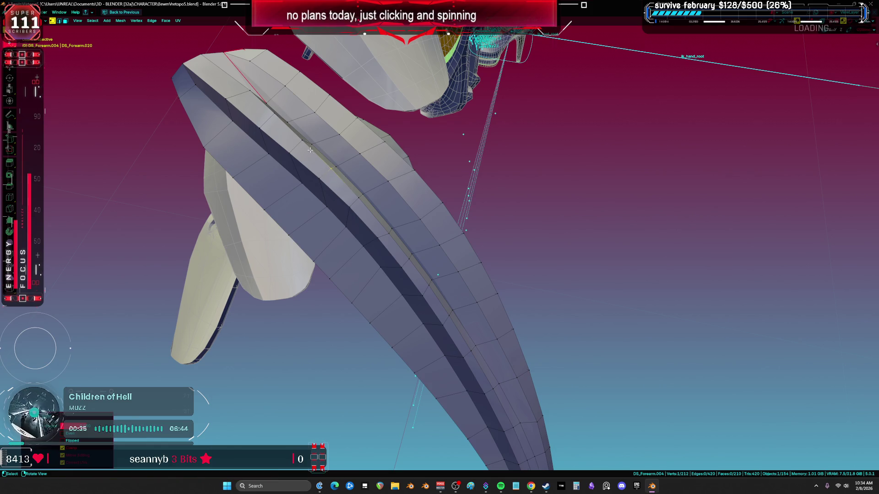
click(318, 170)
Step: Edge-slide two edges on the forearm blade into new positions
key(a)
mouse_move(318, 170)
middle_down()
mouse_move(409, 225)
mouse_move(457, 306)
middle_up()
key(alt+a)
key(shift+v)
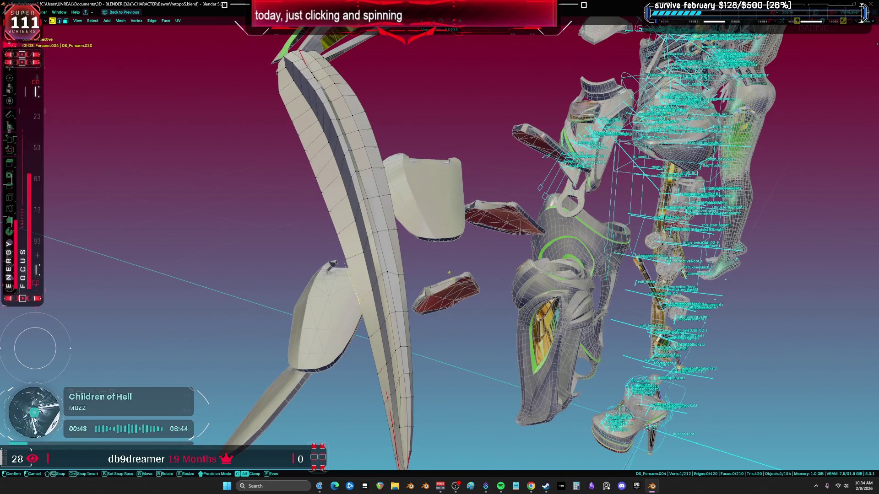
key(2)
click(359, 282)
key(g)
key(g)
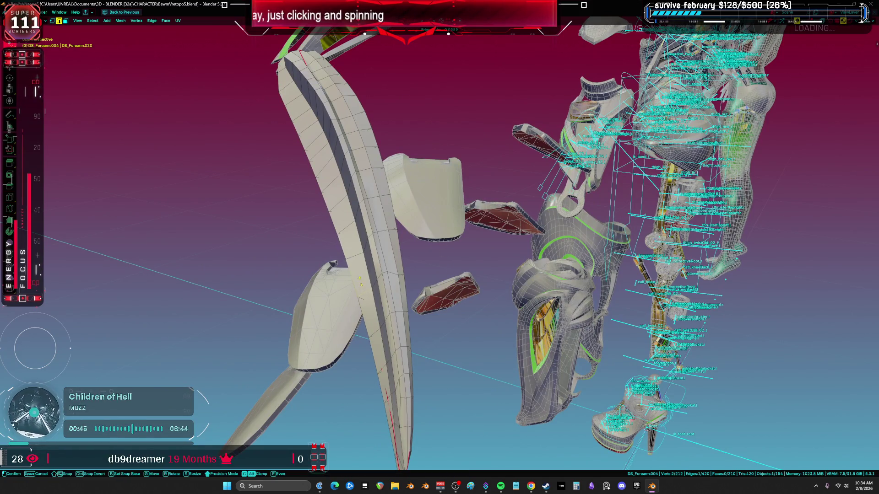
click(360, 251)
mouse_move(360, 251)
middle_down()
mouse_move(414, 286)
mouse_move(462, 252)
mouse_move(474, 218)
mouse_move(493, 202)
mouse_move(534, 191)
mouse_move(499, 137)
mouse_move(401, 200)
middle_up()
key(g)
key(g)
click(394, 301)
Step: Edge-slide two more edges near the blade tip, then select the whole blade mesh
key(a)
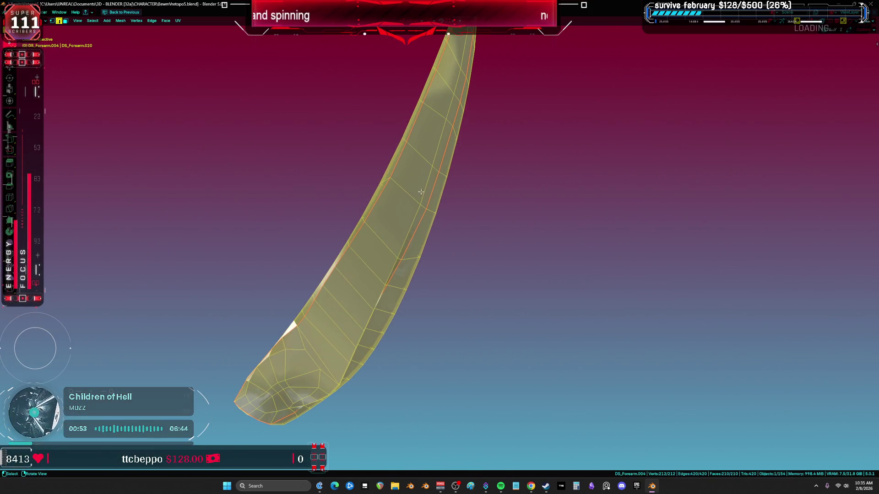
click(402, 200)
key(g)
key(g)
click(401, 200)
click(422, 217)
mouse_move(422, 217)
middle_down()
mouse_move(403, 206)
mouse_move(395, 221)
mouse_move(461, 222)
middle_up()
key(2)
click(460, 222)
key(g)
key(g)
click(468, 263)
key(1)
middle_drag(469, 263, 533, 271)
key(a)
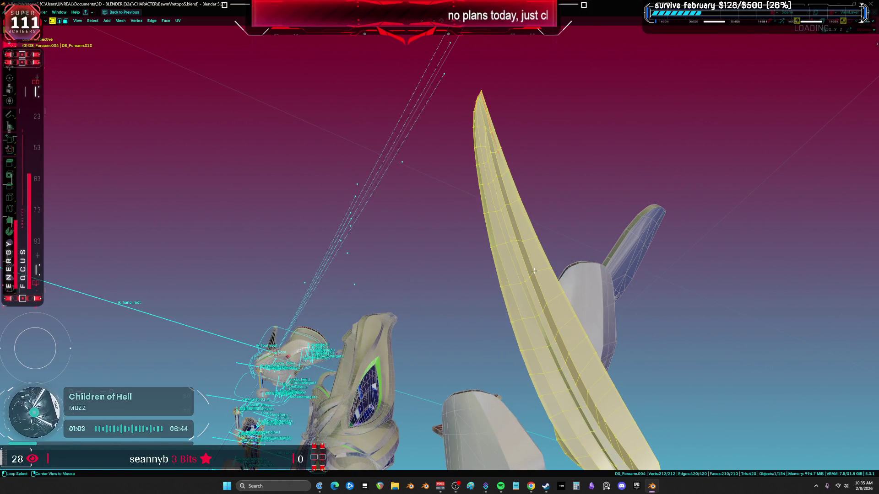
Step: Return to Object Mode, restore the multi-panel layout and open the Object Data properties
key(Tab)
click(486, 270)
key(KP_Decimal)
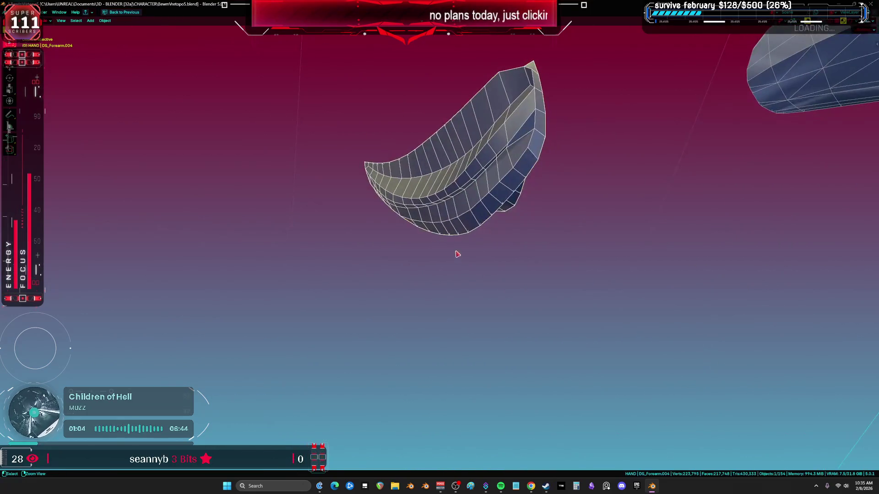
key(ctrl+space)
mouse_move(240, 213)
mouse_down()
mouse_move(406, 220)
mouse_move(443, 256)
mouse_up()
click(450, 365)
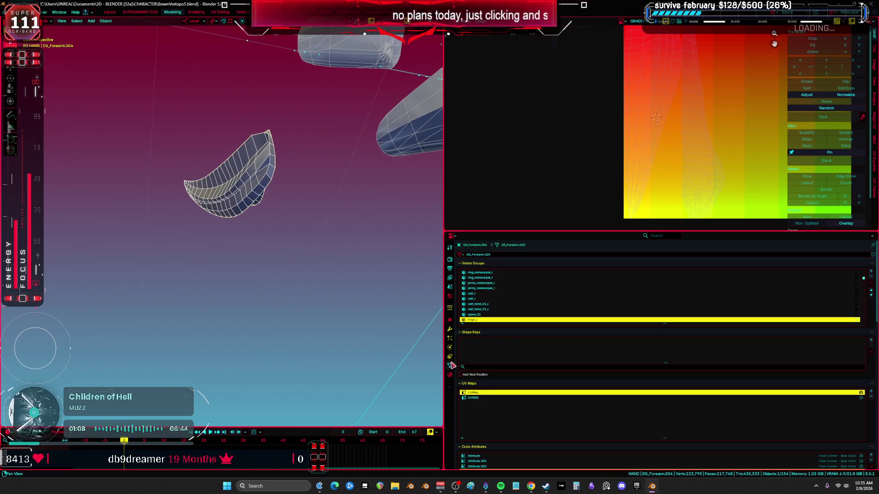
Step: Briefly enter Vertex Paint, then Tab DS_Forearm.004 into Edit Mode and select a short vertex path
scroll(505, 385, down, 6)
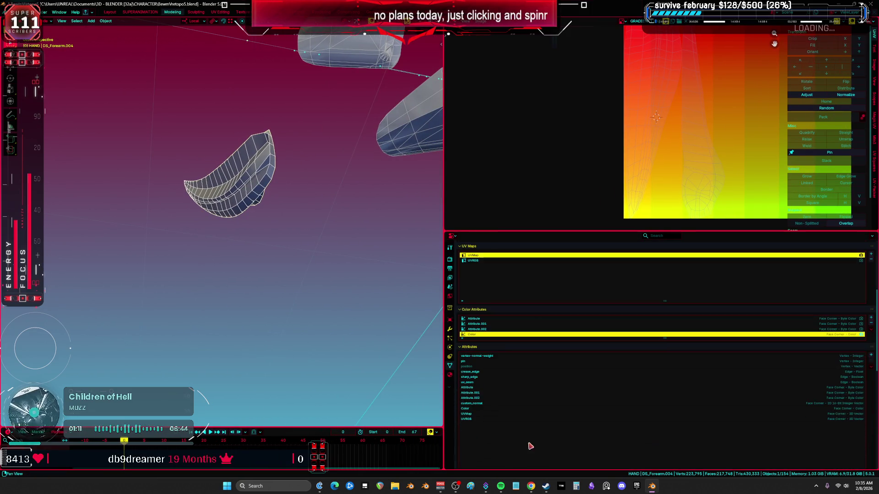
mouse_move(270, 220)
middle_down()
mouse_move(280, 215)
mouse_move(302, 243)
middle_up()
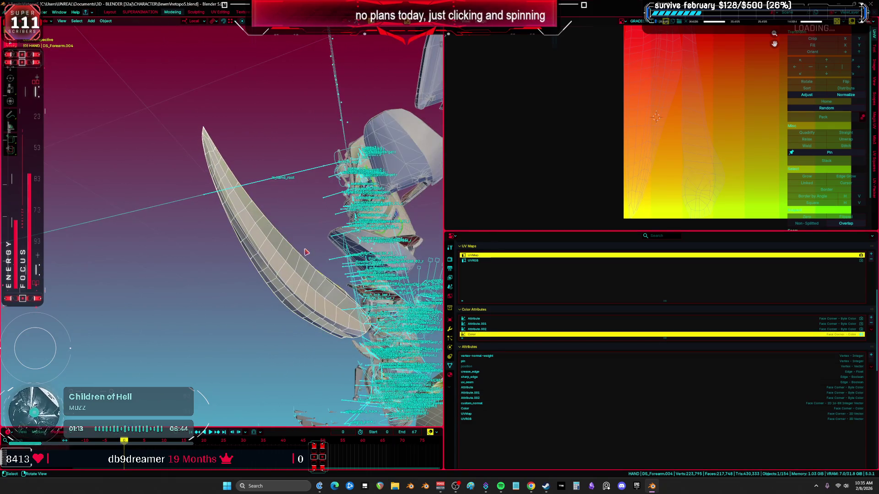
key(ctrl+Tab)
click(300, 201)
mouse_move(299, 202)
middle_down()
mouse_move(255, 227)
mouse_move(283, 168)
mouse_move(350, 164)
mouse_move(327, 217)
mouse_move(269, 221)
mouse_move(330, 222)
mouse_move(324, 173)
mouse_move(288, 194)
mouse_move(333, 204)
mouse_move(195, 209)
mouse_move(238, 183)
mouse_move(256, 128)
middle_up()
key(Tab)
key(Tab)
key(Tab)
ctrl+click(256, 128)
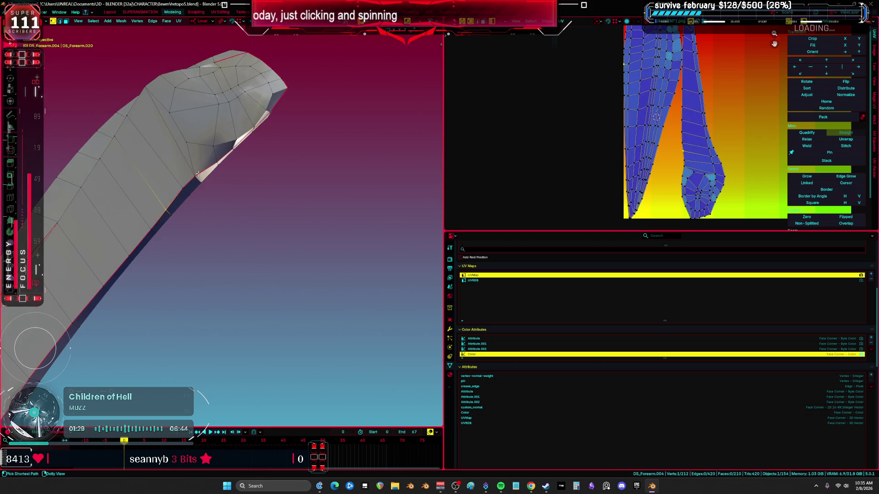
Step: Relax the UVs of the selected forearm path and orbit closer to its vertices
click(303, 166)
mouse_move(300, 167)
middle_down()
mouse_move(291, 212)
mouse_move(316, 227)
mouse_move(295, 233)
middle_up()
drag(294, 234, 294, 234)
mouse_move(295, 234)
middle_down()
mouse_move(319, 243)
mouse_move(312, 212)
mouse_move(341, 221)
middle_up()
drag(342, 221, 316, 197)
mouse_move(252, 180)
middle_down()
mouse_move(275, 174)
mouse_move(260, 160)
middle_up()
Step: Vertex-slide a forearm vertex along its edge, repeating with progressively smaller factors
click(260, 160)
key(shift+v)
click(266, 158)
key(shift+v)
click(288, 154)
mouse_move(288, 153)
middle_down()
mouse_move(275, 132)
mouse_move(278, 112)
mouse_move(284, 225)
mouse_move(239, 202)
mouse_move(242, 188)
mouse_move(224, 193)
middle_up()
key(shift+v)
click(280, 216)
Step: Slide two more stray forearm vertices along their edges
key(shift+v)
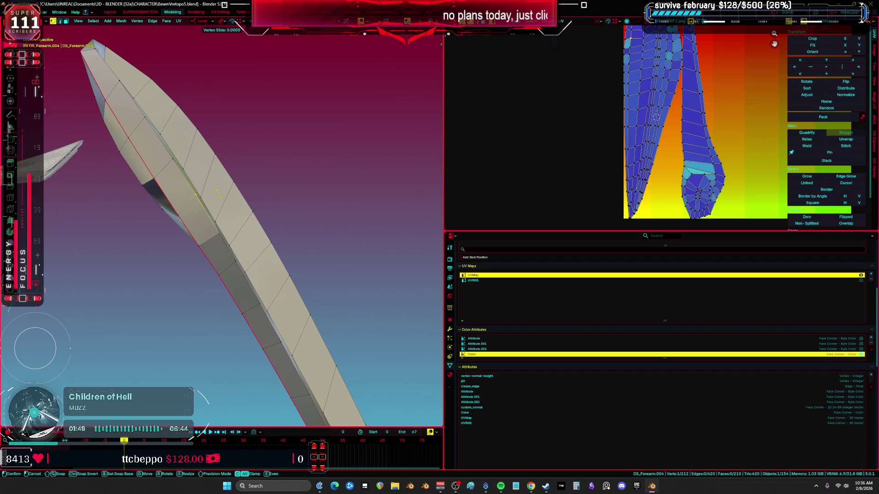
middle_drag(229, 234, 211, 238)
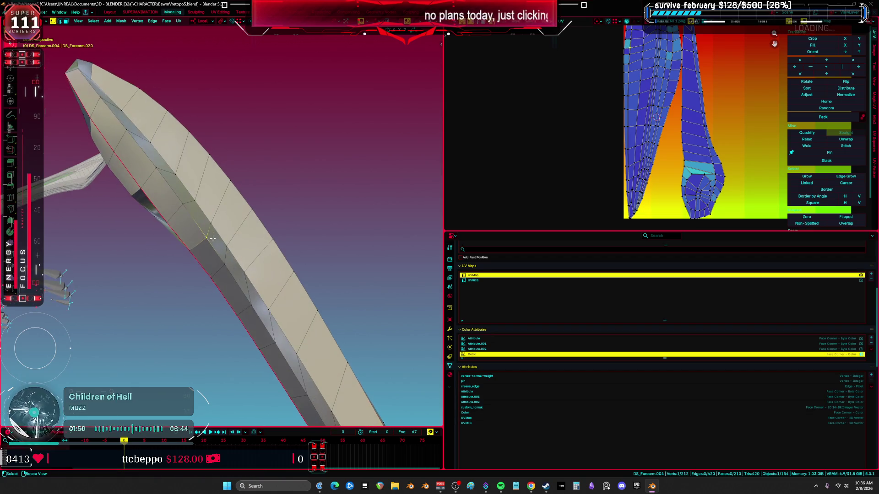
click(193, 209)
mouse_move(192, 209)
middle_down()
mouse_move(348, 248)
mouse_move(235, 214)
middle_up()
key(a)
click(242, 213)
key(shift+v)
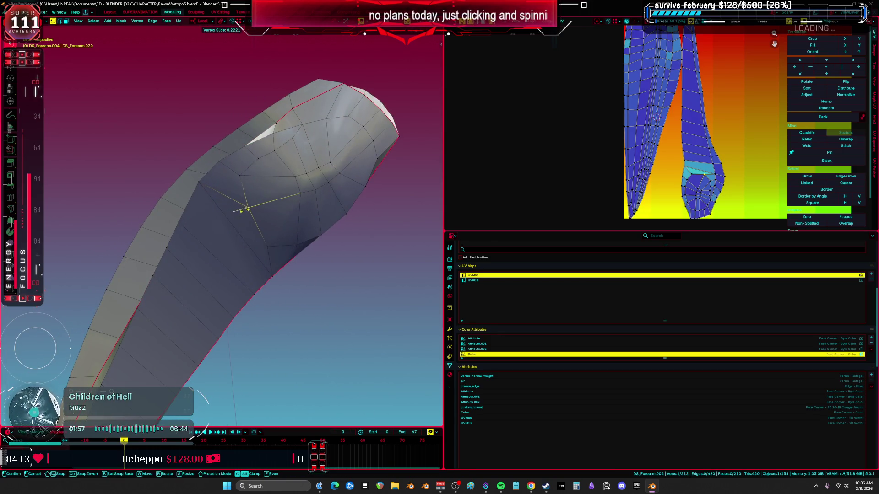
click(250, 180)
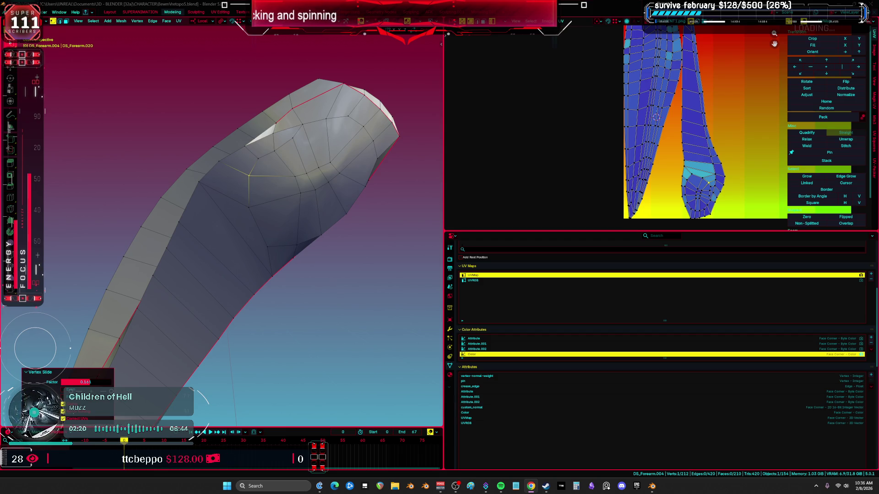
Step: Select a shortest edge path and relax it from Quick Favorites
middle_drag(296, 210, 329, 159)
ctrl+click(330, 156)
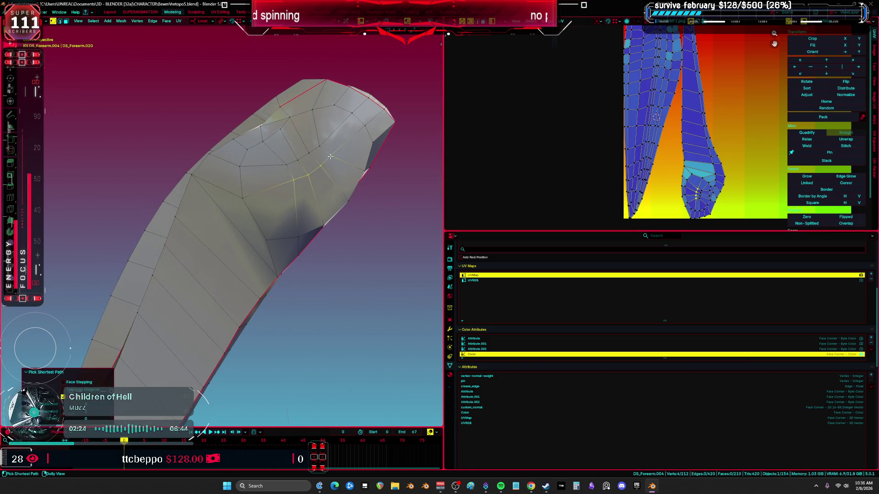
key(ctrl+z)
key(ctrl+shift+z)
key(q)
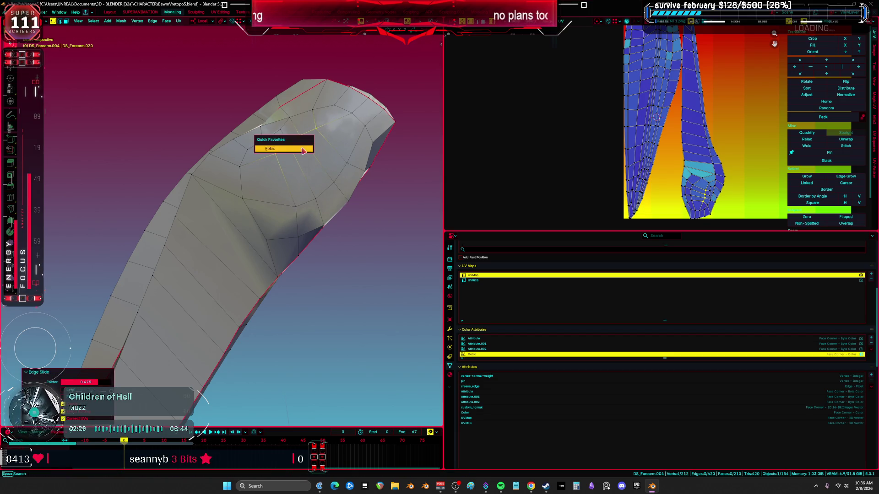
click(303, 150)
mouse_move(303, 151)
middle_down()
mouse_move(337, 198)
mouse_move(304, 184)
mouse_move(357, 220)
middle_up()
Step: In Object Mode, delete the extra color attribute 'Attribute' from DS_Forearm.004
key(Tab)
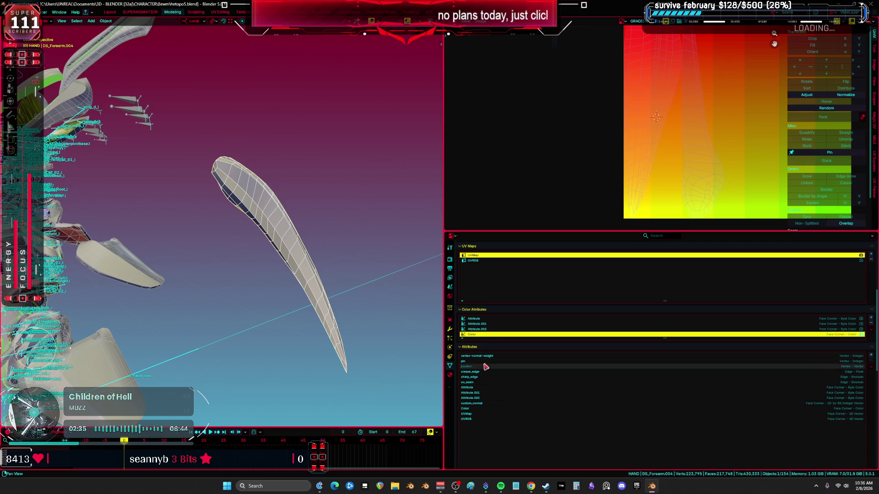
click(477, 323)
scroll(485, 316, down, 2)
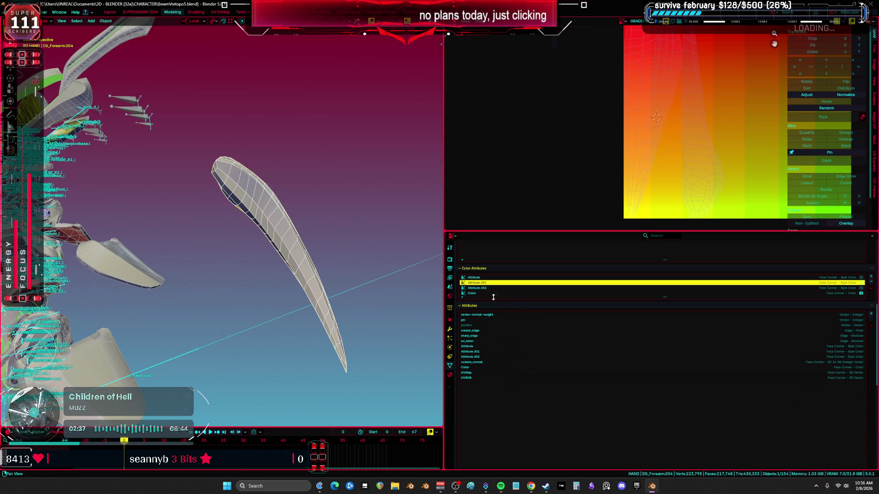
click(839, 278)
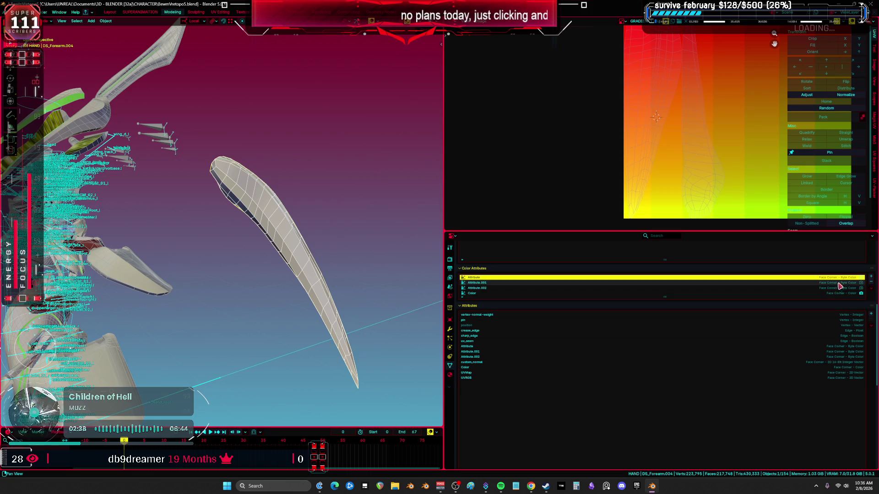
click(873, 286)
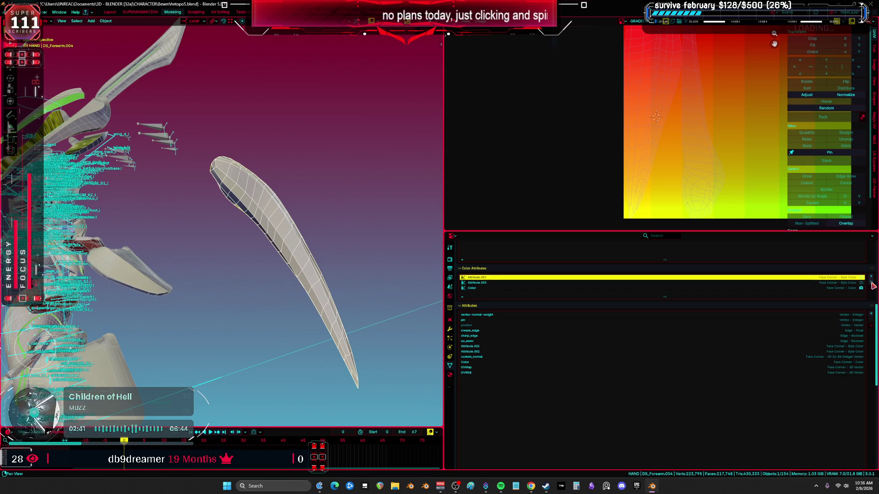
click(487, 346)
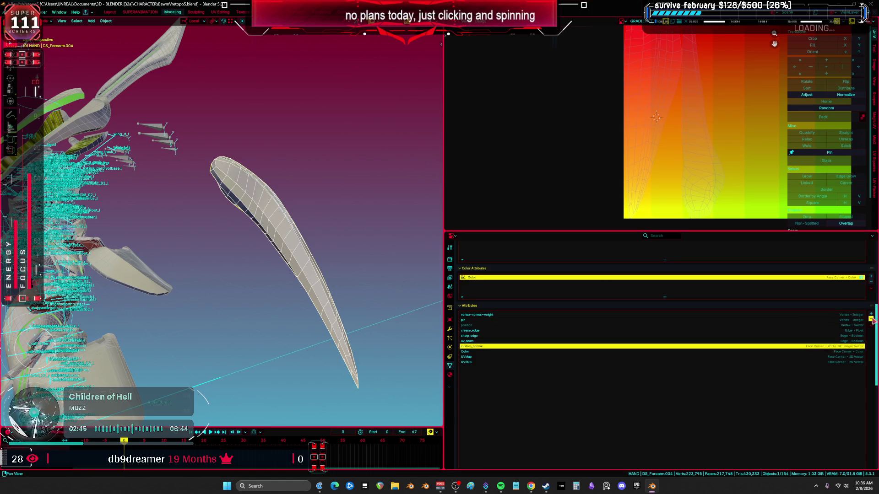
Step: Add Shade Auto Smooth (Smooth by Angle) to the forearm piece
click(450, 329)
right_click(480, 269)
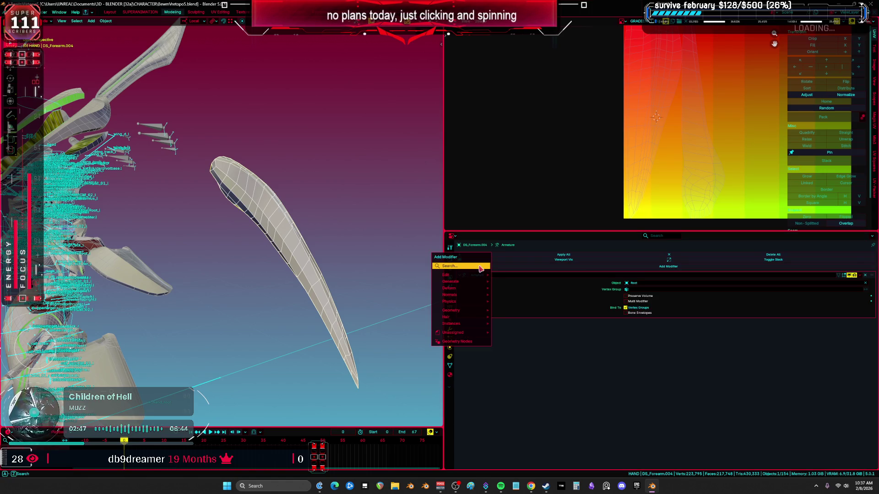
right_click(260, 221)
right_click(289, 202)
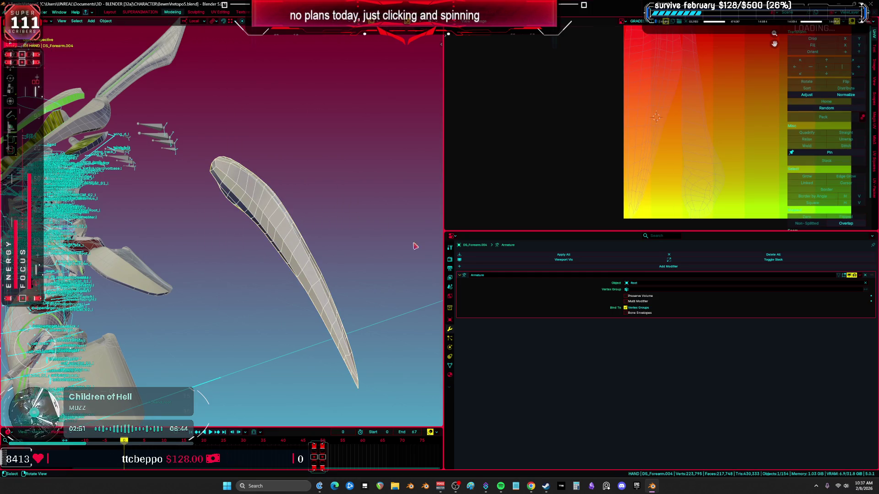
right_click(299, 236)
click(295, 238)
Step: Apply the Smooth by Angle modifier, leaving only the Armature modifier in the stack
middle_drag(295, 238, 352, 262)
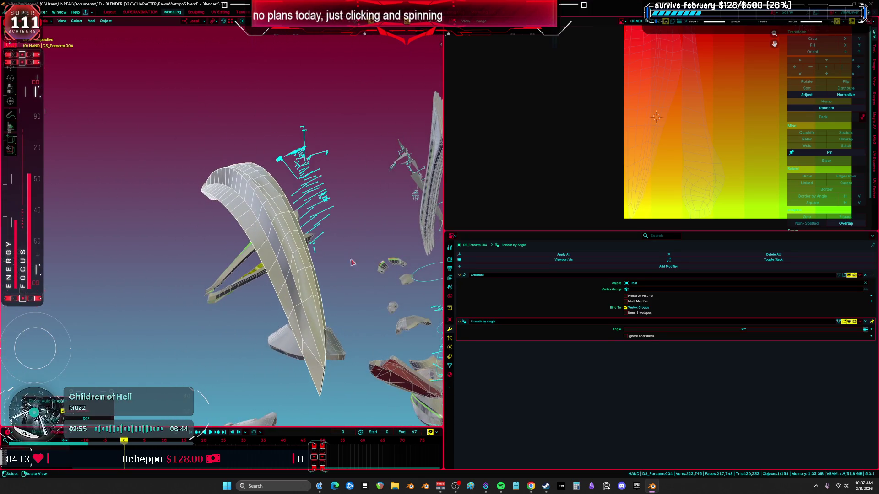
click(861, 322)
click(855, 329)
mouse_move(292, 249)
middle_down()
mouse_move(302, 254)
mouse_move(276, 239)
mouse_move(249, 240)
mouse_move(324, 225)
middle_up()
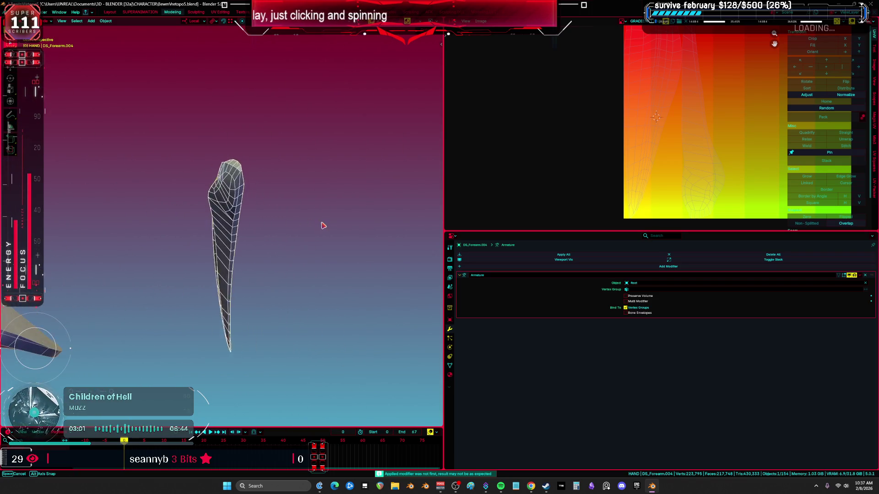
key(ctrl+space)
scroll(291, 226, down, 2)
scroll(299, 235, down, 3)
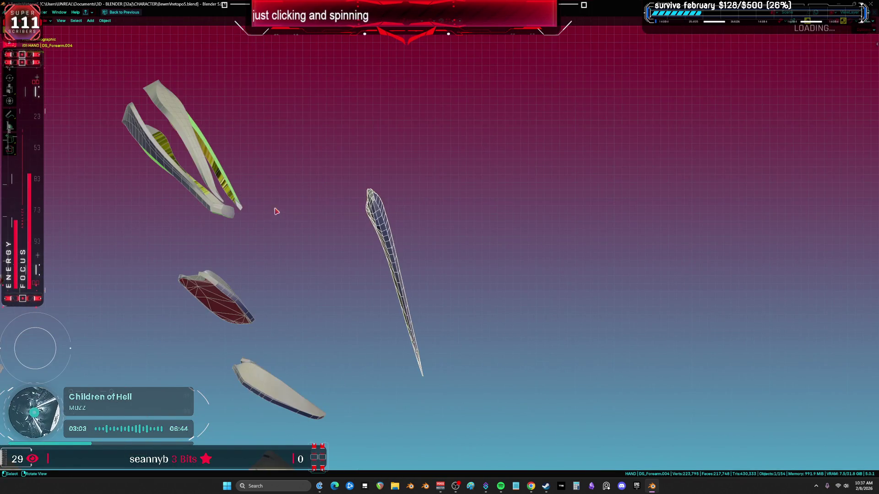
Step: Move the thin piece higher up and shift DS_Forearm.013 to the right
scroll(286, 219, down, 6)
key(g)
click(469, 161)
click(365, 209)
key(g)
click(457, 233)
key(ctrl+space)
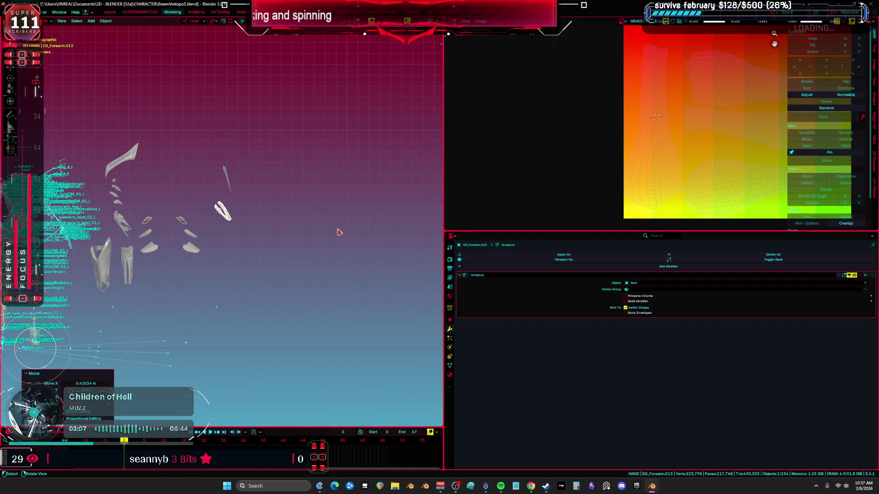
Step: Frame DS_Forearm.013, clear its vertex selection and switch it to Vertex Paint mode
key(Tab)
key(ctrl+space)
key(KP_Decimal)
middle_drag(491, 259, 447, 279)
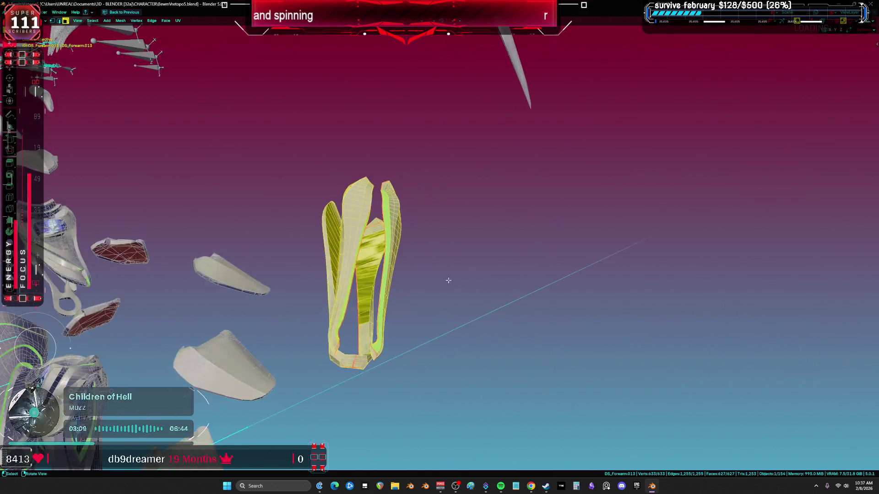
scroll(383, 259, up, 3)
click(392, 249)
key(ctrl+Tab)
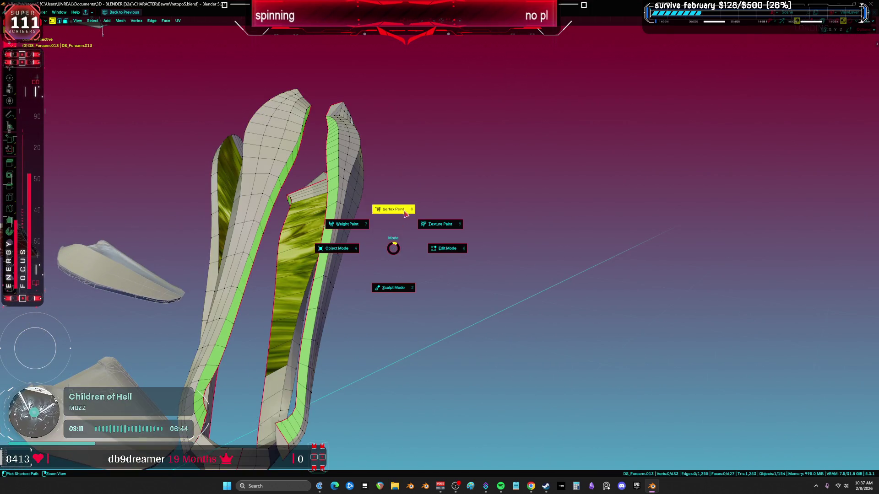
click(405, 213)
scroll(451, 204, down, 3)
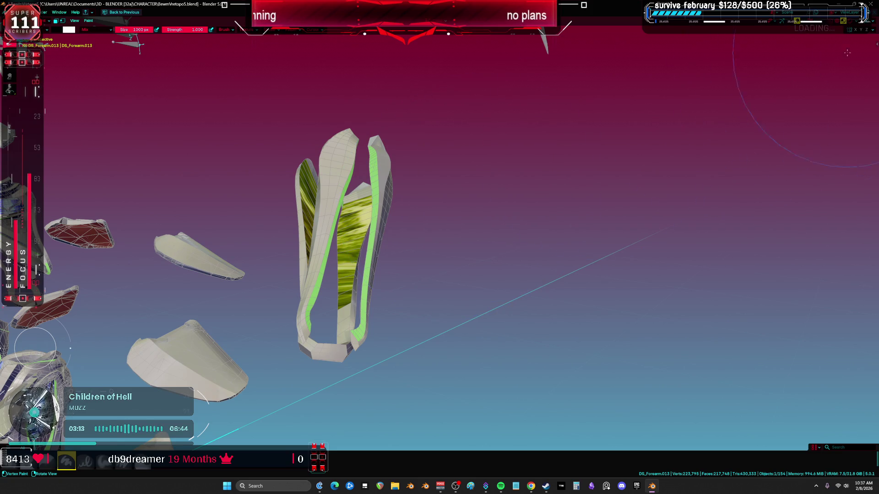
Step: Set the viewport to Solid shading with a glossy dark metal MatCap
click(852, 22)
click(861, 22)
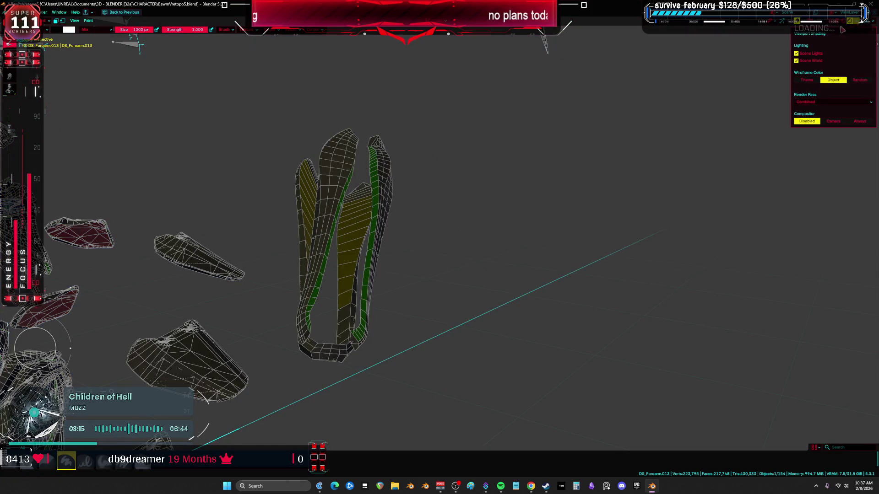
click(837, 22)
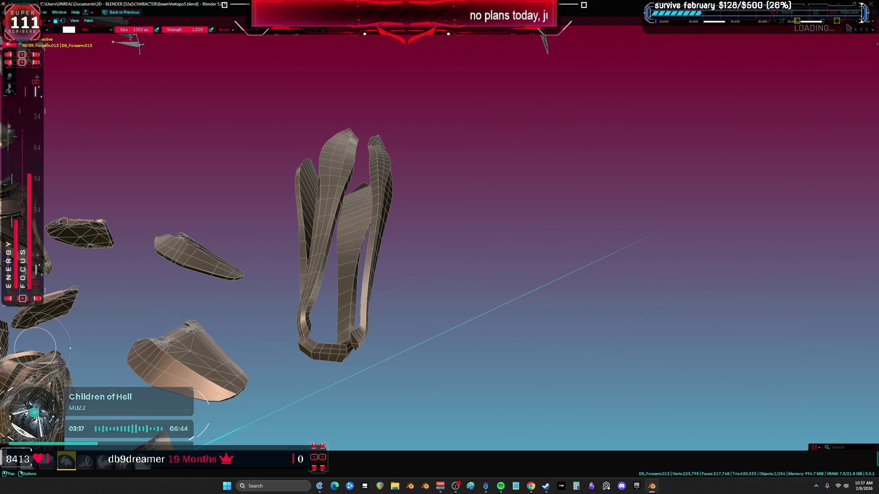
click(856, 25)
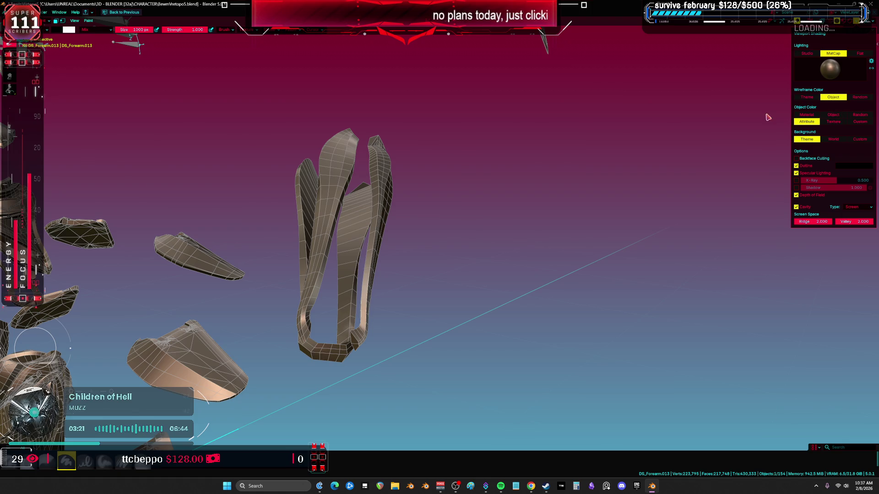
click(830, 70)
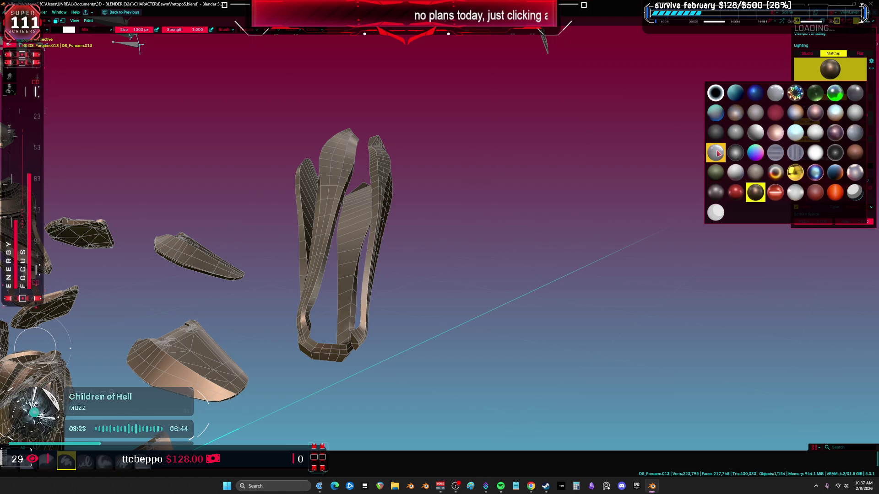
click(715, 153)
mouse_move(503, 198)
middle_down()
mouse_move(399, 235)
mouse_move(457, 232)
middle_up()
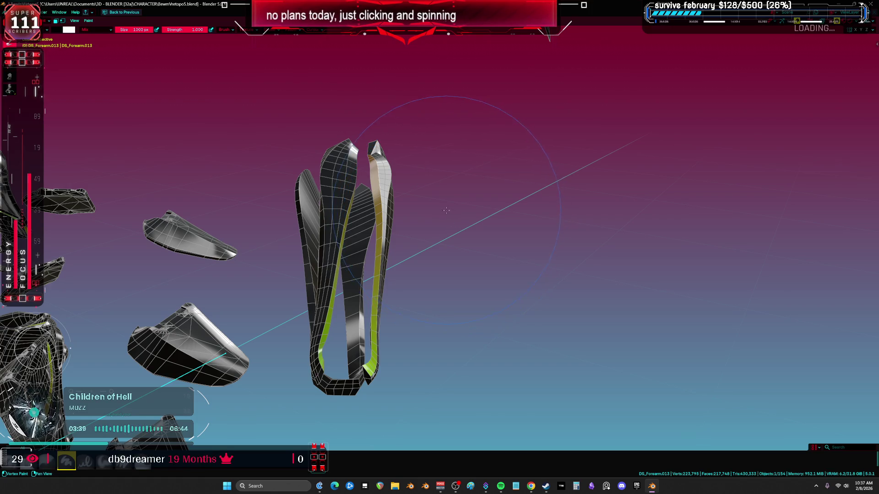
Step: Return DS_Forearm.013 from Vertex Paint to Object Mode in the split layout
middle_drag(458, 224, 435, 238)
key(ctrl+Tab)
click(382, 238)
middle_drag(381, 237, 440, 234)
key(ctrl+space)
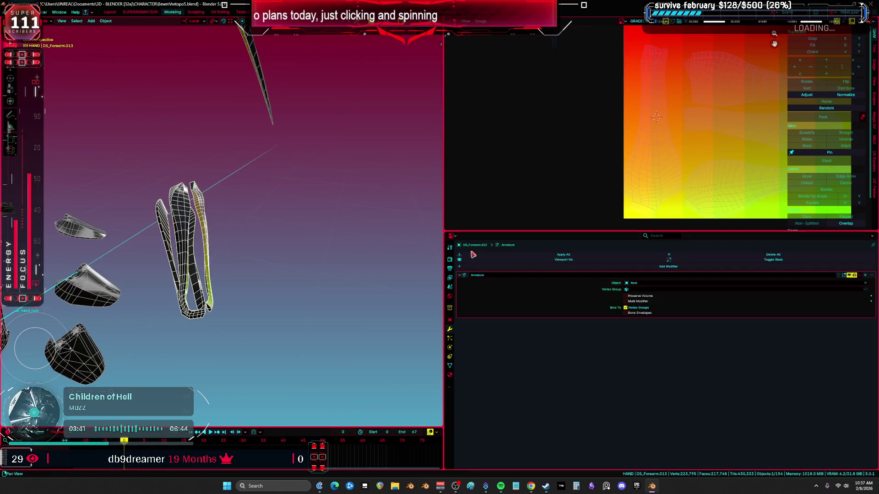
scroll(166, 248, up, 2)
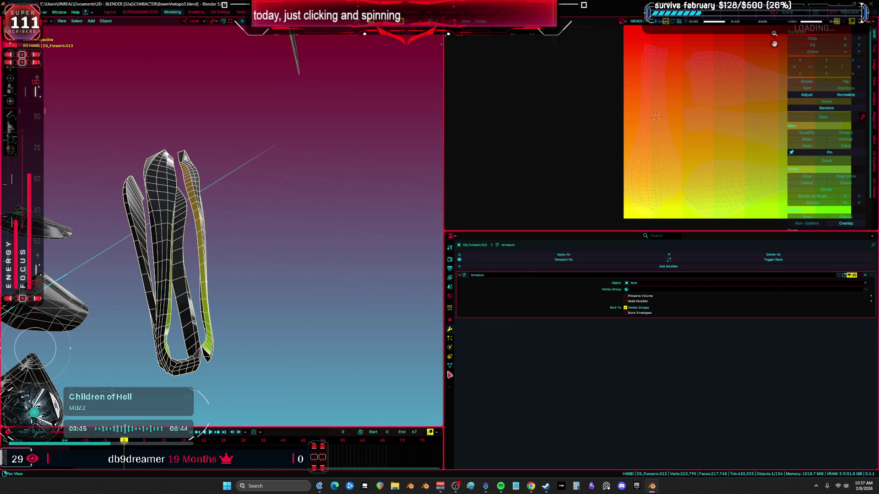
Step: Delete the custom_normal and vertex-normal-weight attributes from DS_Forearm.013
click(449, 365)
scroll(498, 412, down, 5)
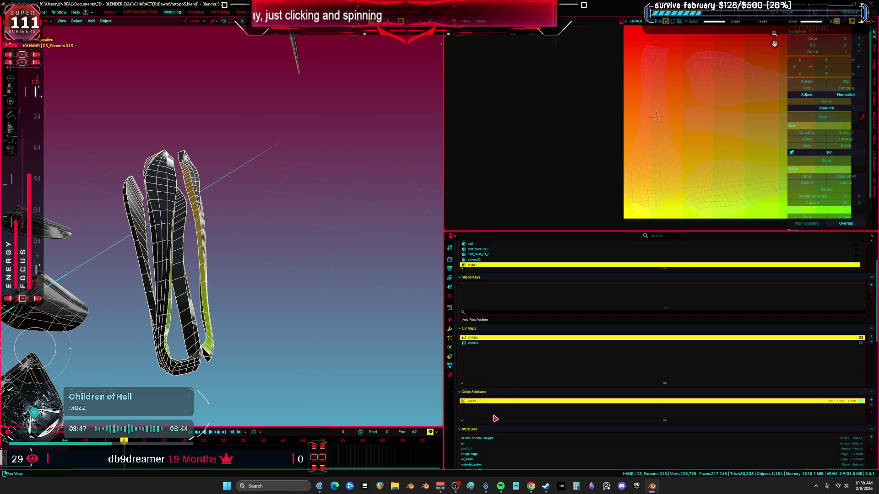
click(489, 415)
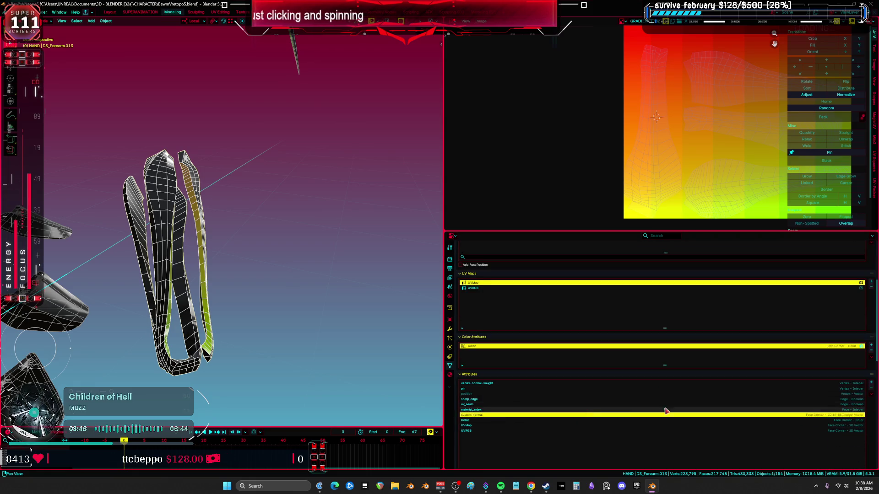
click(871, 388)
mouse_move(195, 252)
middle_down()
mouse_move(226, 265)
mouse_move(251, 245)
mouse_move(275, 243)
middle_up()
click(488, 385)
mouse_move(282, 325)
middle_down()
mouse_move(251, 286)
mouse_move(259, 316)
middle_up()
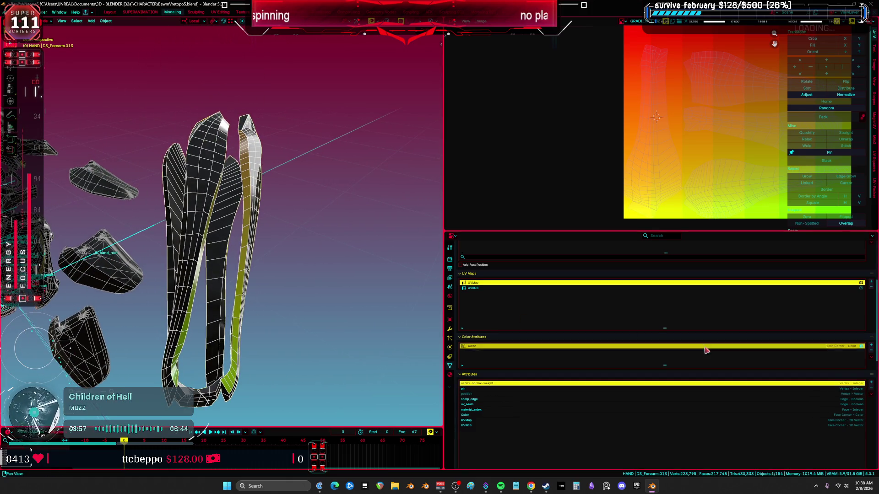
click(870, 388)
click(535, 383)
click(547, 399)
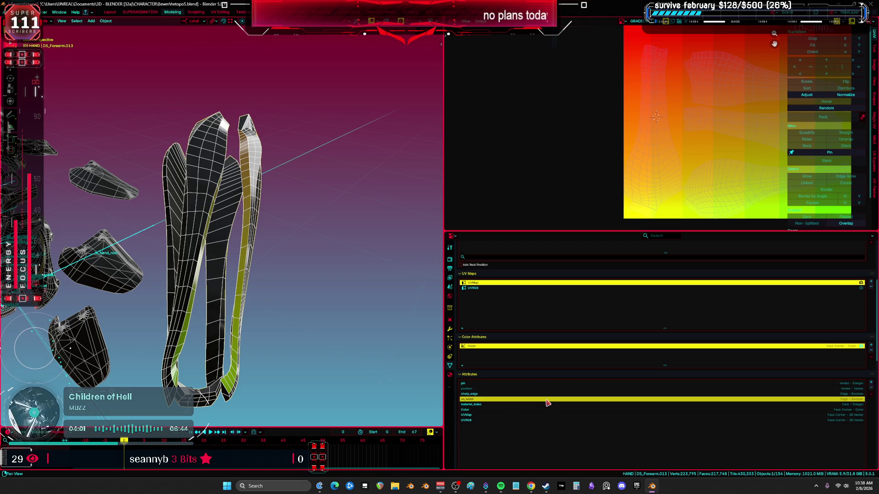
click(542, 415)
Step: Shade DS_Forearm.013 smooth by angle at 30° and apply the Smooth by Angle modifier
right_click(244, 269)
click(246, 269)
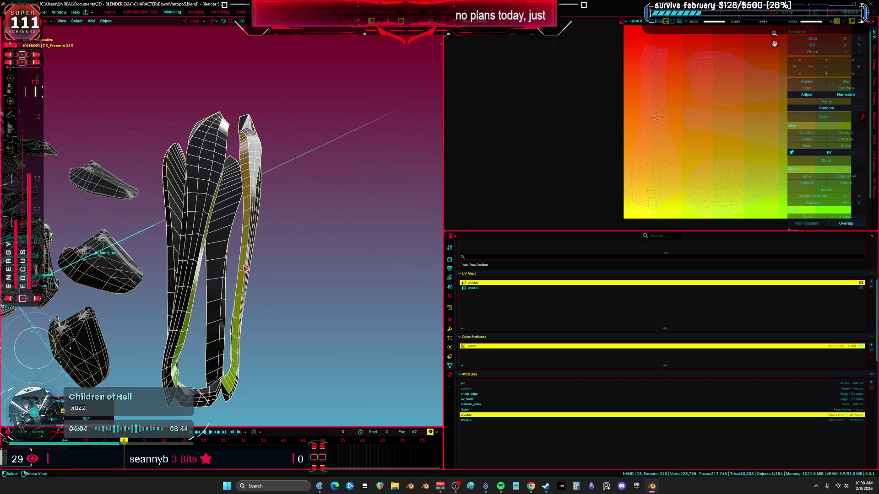
click(450, 331)
click(866, 326)
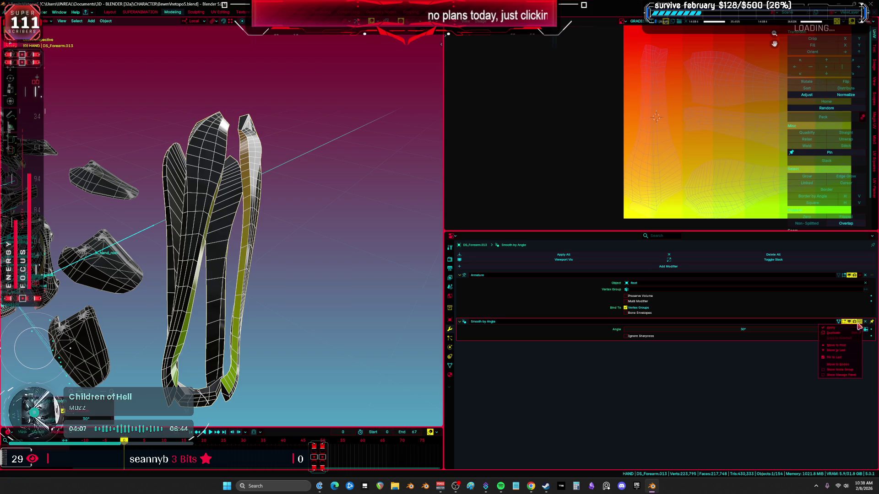
click(842, 338)
key(Tab)
key(Tab)
mouse_move(304, 232)
middle_down()
mouse_move(290, 212)
mouse_move(304, 203)
mouse_move(409, 190)
middle_up()
key(ctrl+space)
key(Tab)
scroll(477, 228, down, 5)
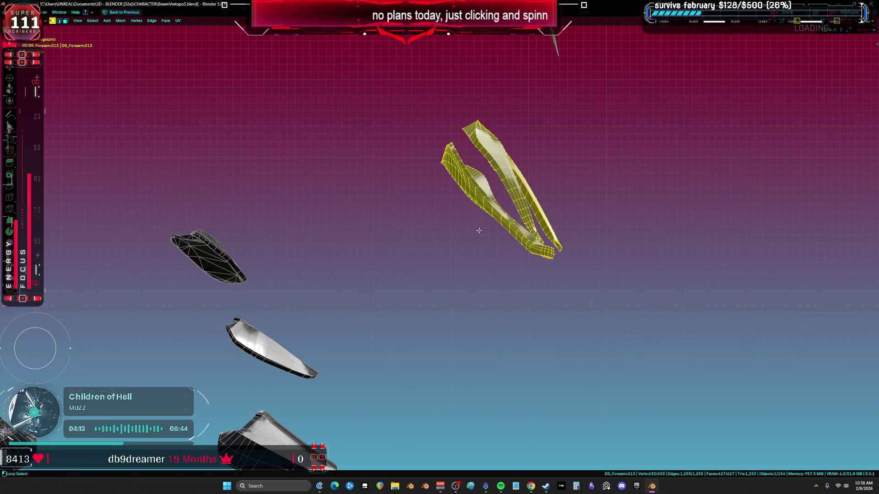
Step: Select the two flap pieces and isolate them in local view
scroll(383, 255, down, 3)
key(g)
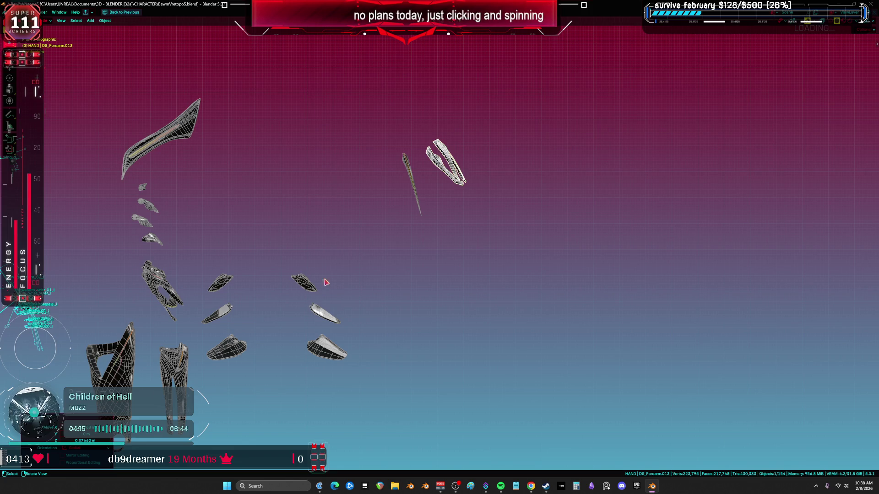
key(ctrl+space)
scroll(263, 274, up, 3)
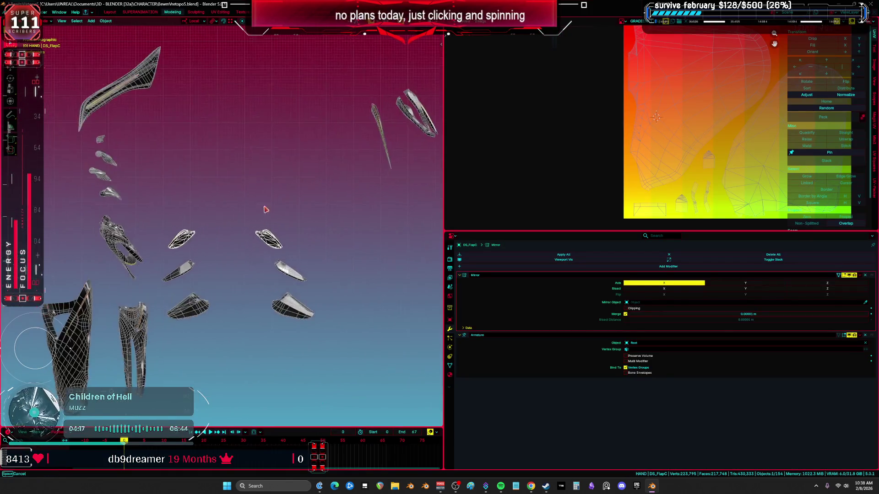
shift+middle_drag(320, 256, 357, 260)
click(352, 260)
shift+click(348, 287)
key(KP_Divide)
Step: Cycle the flaps through Edit and Weight Paint modes back to Object Mode, showing their mesh data
key(Tab)
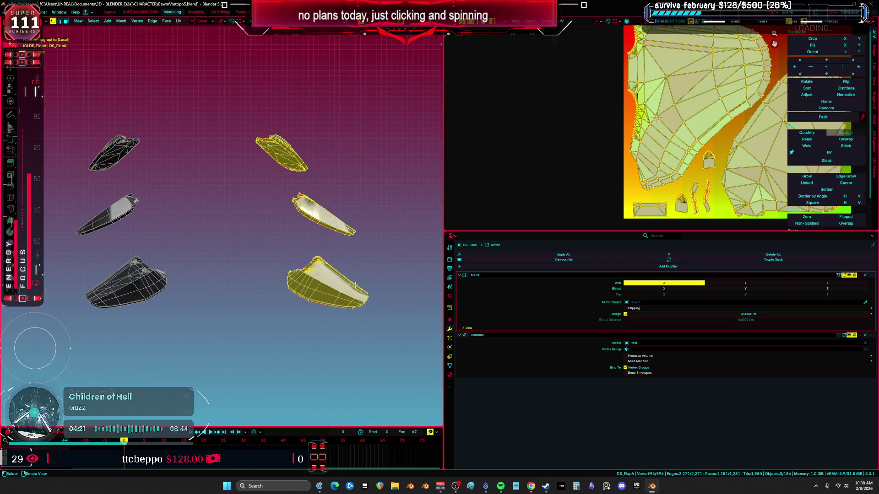
key(ctrl+Tab)
click(283, 225)
key(ctrl+Tab)
click(264, 246)
mouse_move(265, 250)
middle_down()
mouse_move(298, 329)
mouse_move(290, 337)
mouse_move(418, 333)
mouse_move(412, 314)
mouse_move(311, 313)
middle_up()
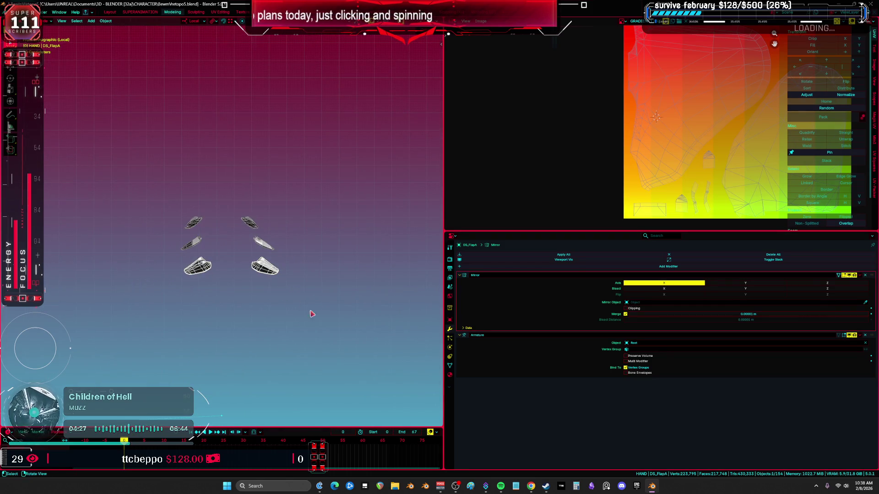
click(450, 368)
scroll(496, 412, down, 6)
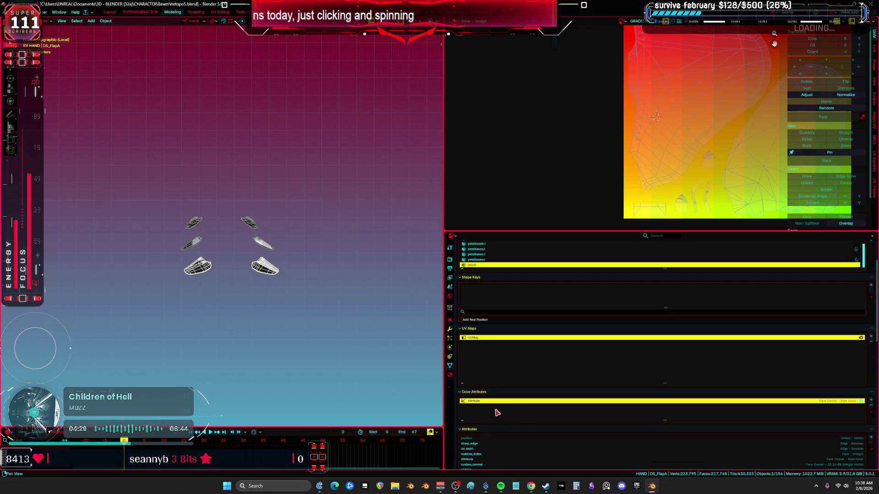
Step: Box-select three hand armor pieces, exit local view and move them right along X
click(267, 242)
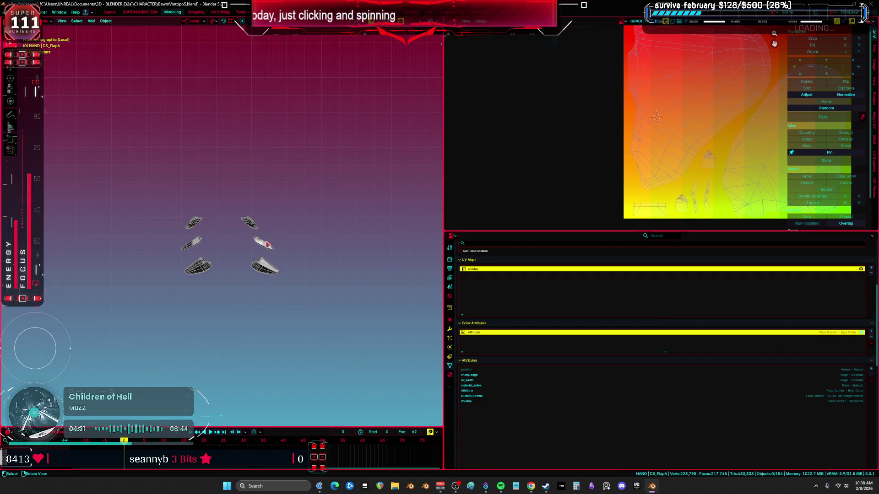
drag(254, 223, 315, 309)
scroll(315, 309, down, 5)
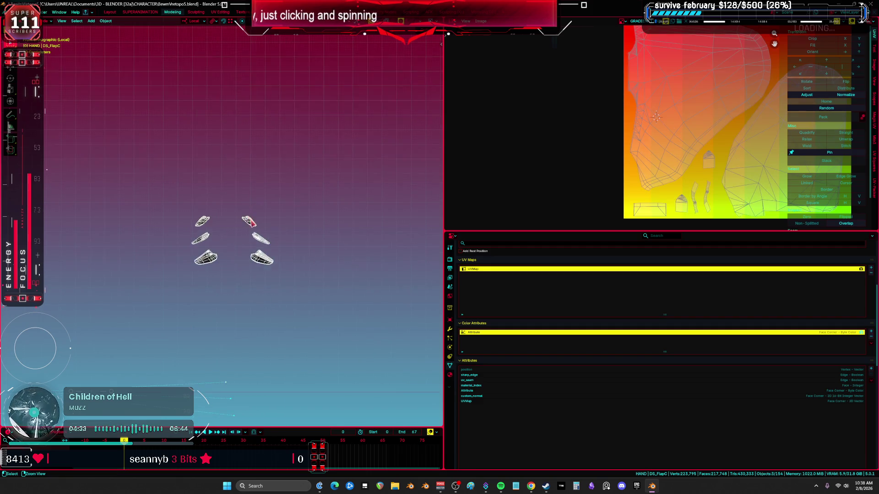
key(ctrl+space)
key(KP_Divide)
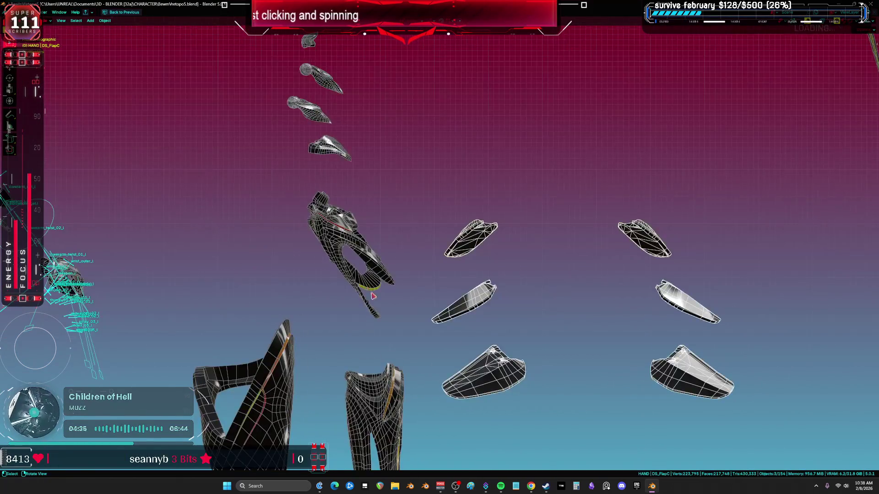
key(g)
key(x)
click(323, 185)
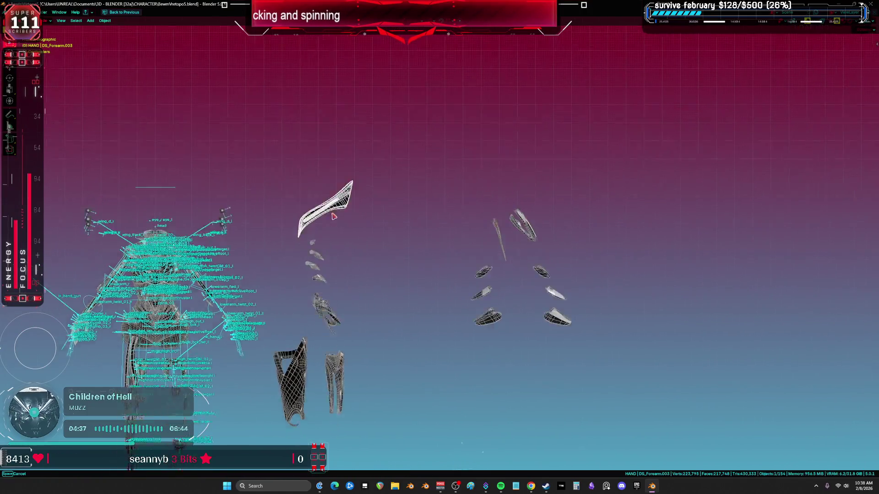
Step: Drag the small and large forearm pieces further to the right
key(ctrl+space)
scroll(334, 235, up, 3)
key(ctrl+space)
mouse_move(298, 296)
shift+middle_down()
mouse_move(295, 271)
mouse_move(349, 271)
mouse_move(364, 146)
shift+middle_up()
click(344, 306)
drag(344, 306, 453, 305)
drag(286, 320, 411, 311)
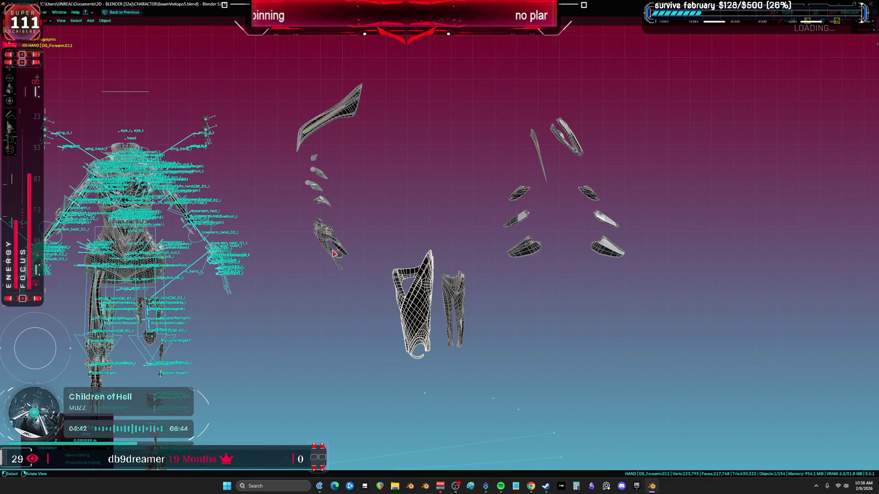
Step: Lower the small hand pieces into a group and bring the large blade beside the forearm
drag(334, 253, 372, 313)
drag(324, 202, 328, 293)
mouse_move(315, 187)
mouse_down()
mouse_move(329, 264)
mouse_move(322, 280)
mouse_up()
drag(314, 158, 326, 267)
drag(319, 173, 318, 198)
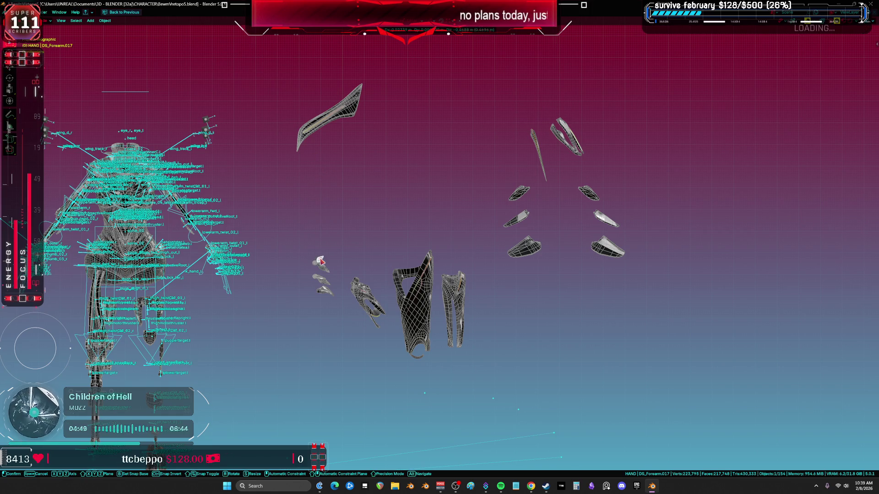
drag(320, 261, 320, 253)
drag(328, 137, 338, 243)
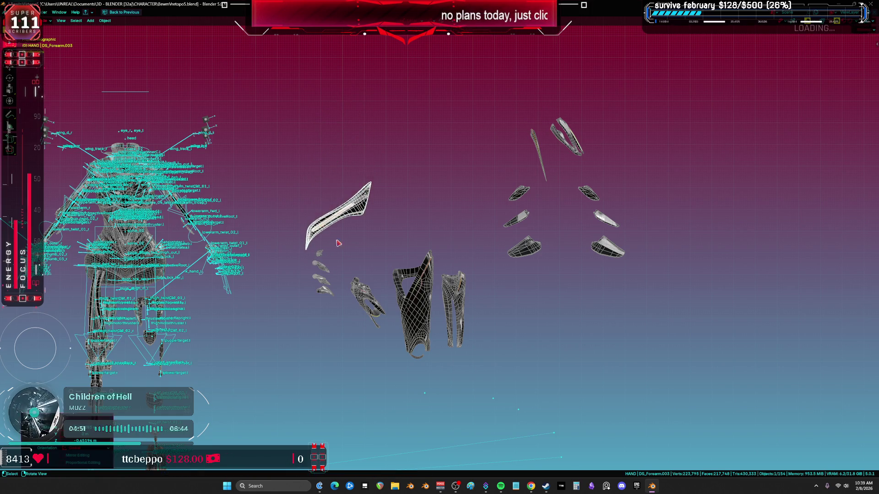
Step: Hide the armature rig with H and frame all remaining objects with Home
scroll(337, 243, up, 4)
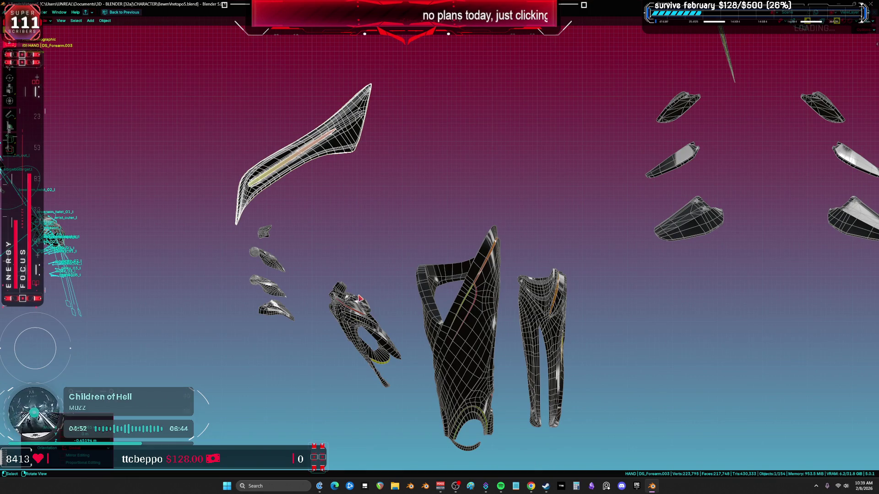
scroll(360, 298, down, 2)
ctrl+scroll(363, 246, up, 6)
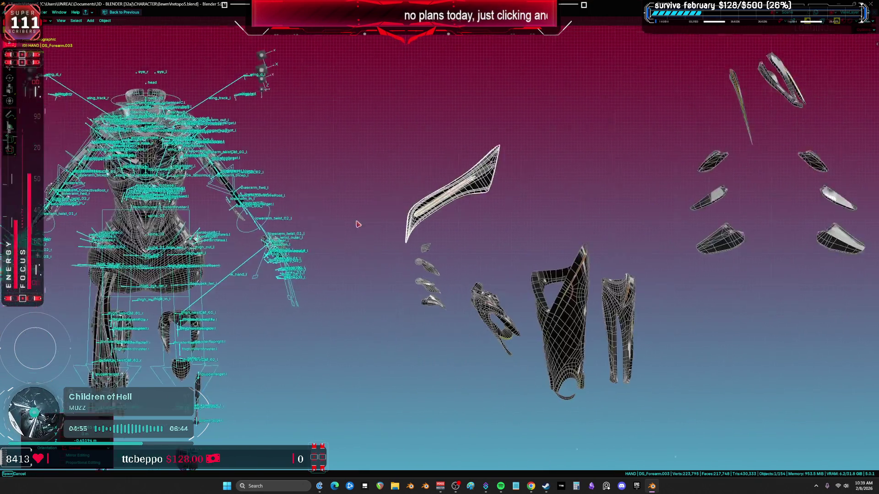
scroll(433, 274, down, 1)
click(359, 220)
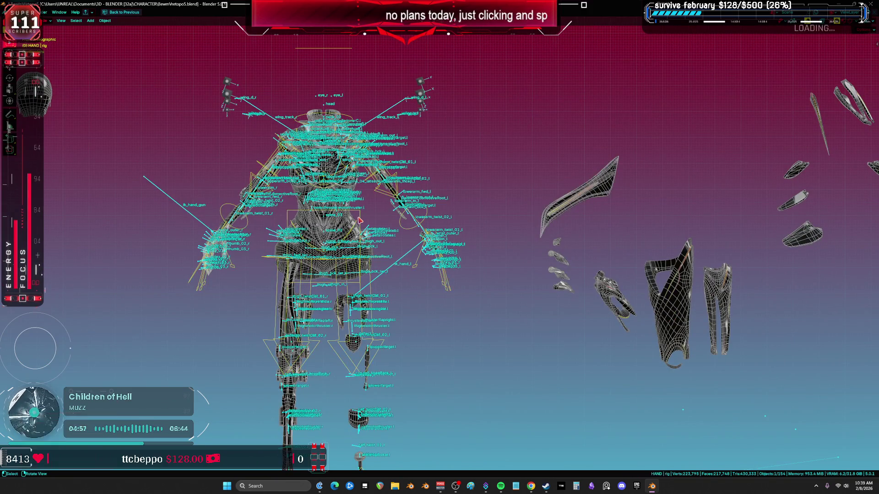
key(h)
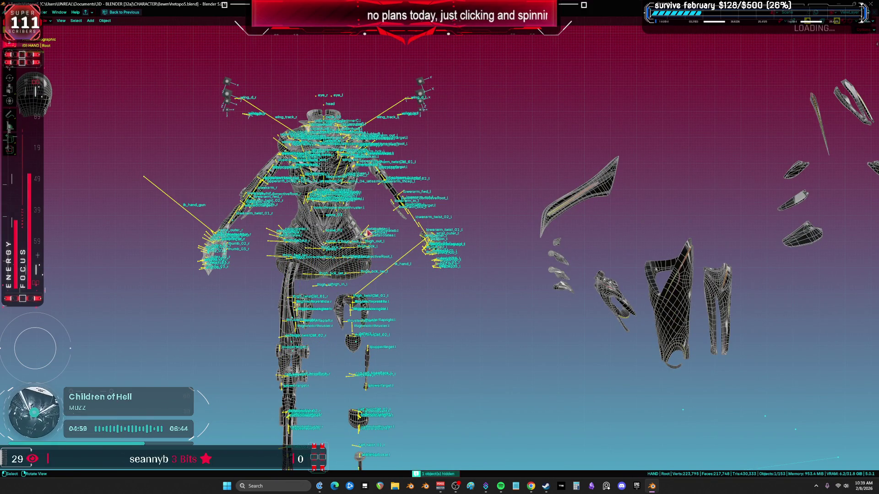
key(Home)
middle_drag(355, 253, 333, 217)
Step: Reposition the torso mesh and boot piece, and drop the cone beside the forearm armor pieces
click(320, 225)
key(g)
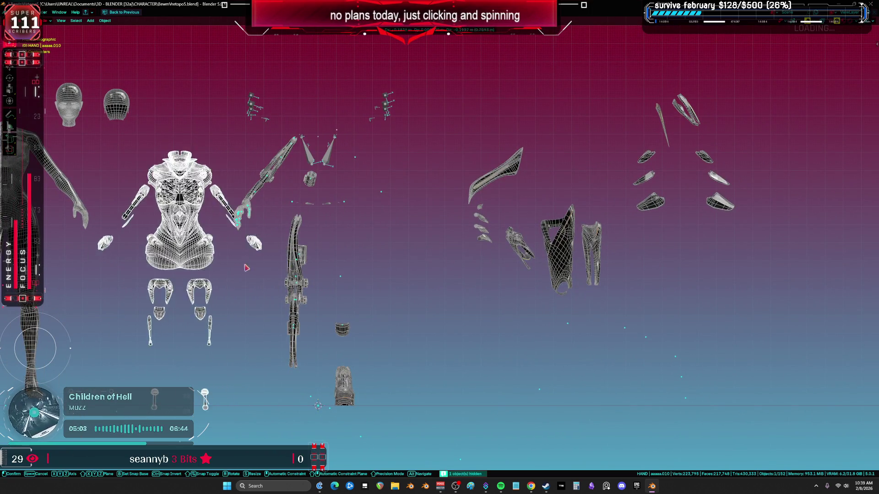
click(377, 380)
click(355, 395)
key(g)
click(379, 393)
click(353, 389)
key(g)
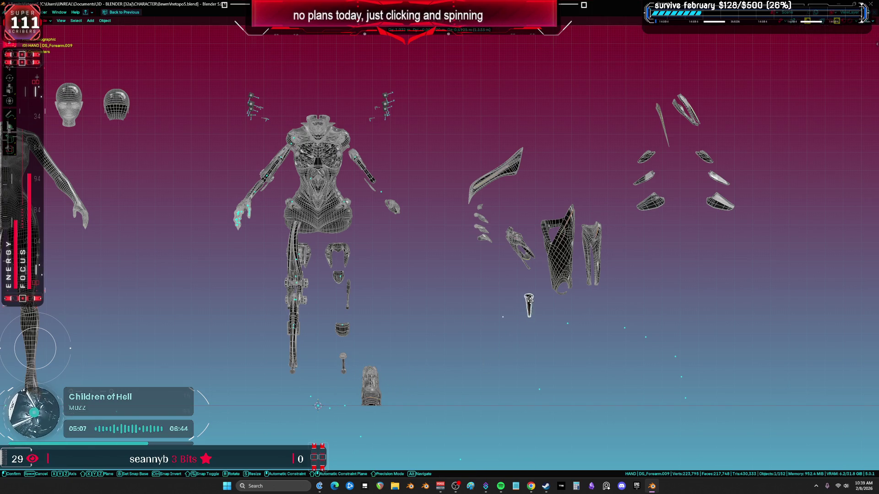
click(489, 265)
Step: Clear the boot piece's location with Alt+G and join it into the torso mesh
click(370, 387)
key(alt+g)
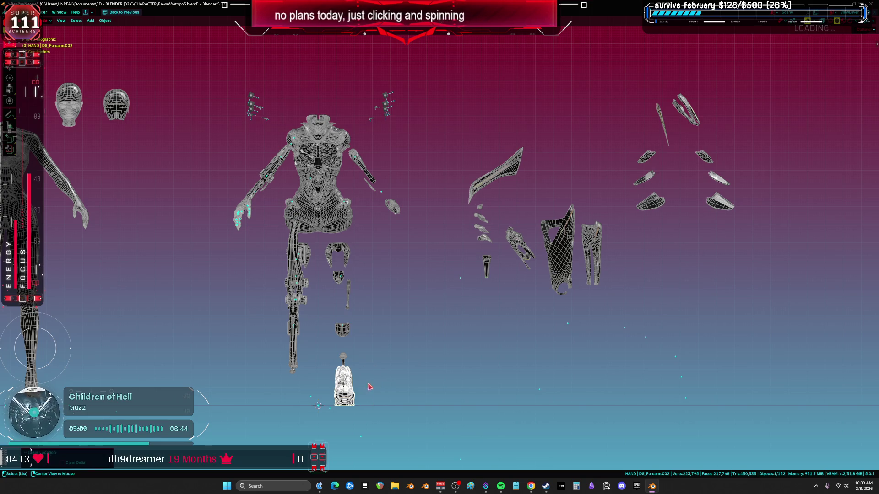
click(343, 361)
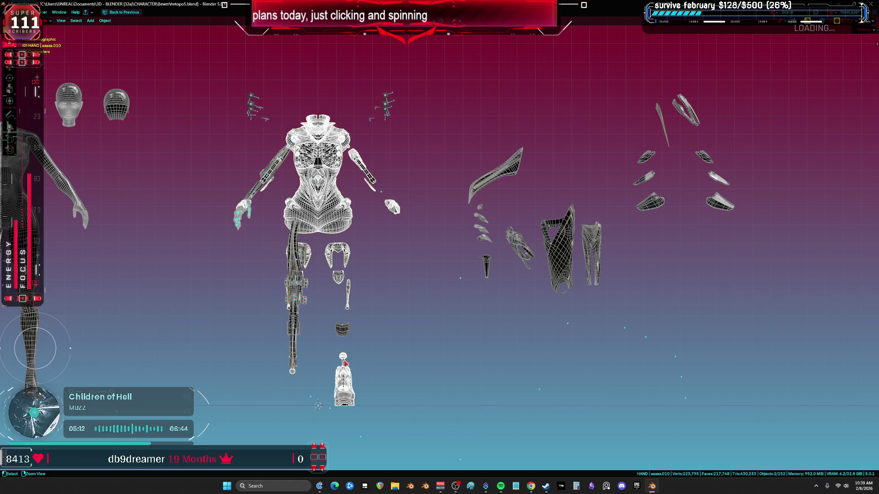
key(ctrl+j)
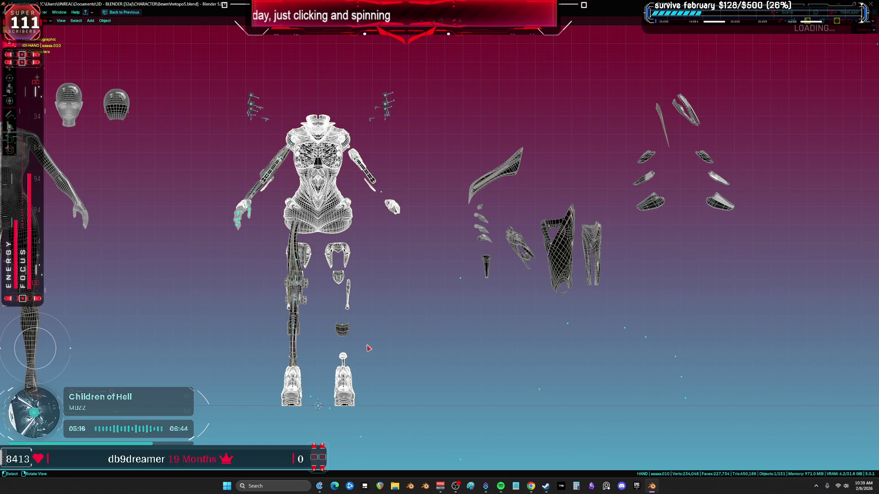
Step: Move a small forearm piece together with the torso mesh, then select the leg armor mesh
click(346, 336)
shift+click(343, 376)
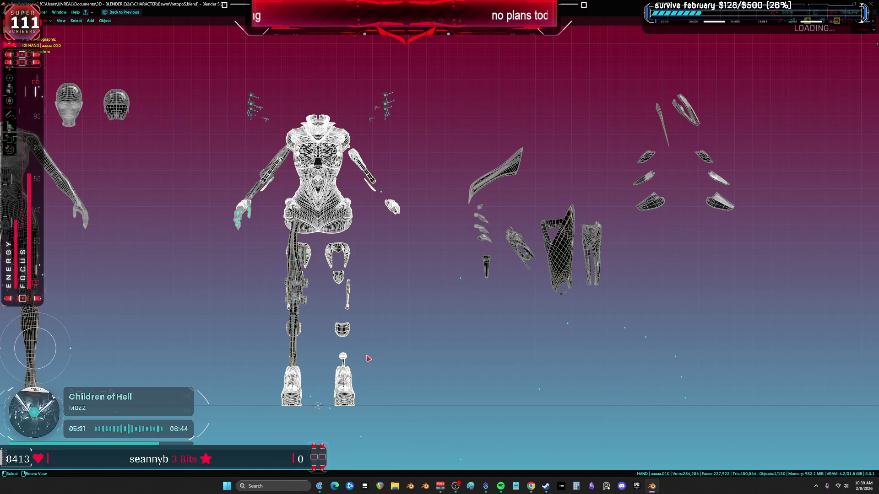
scroll(398, 330, up, 2)
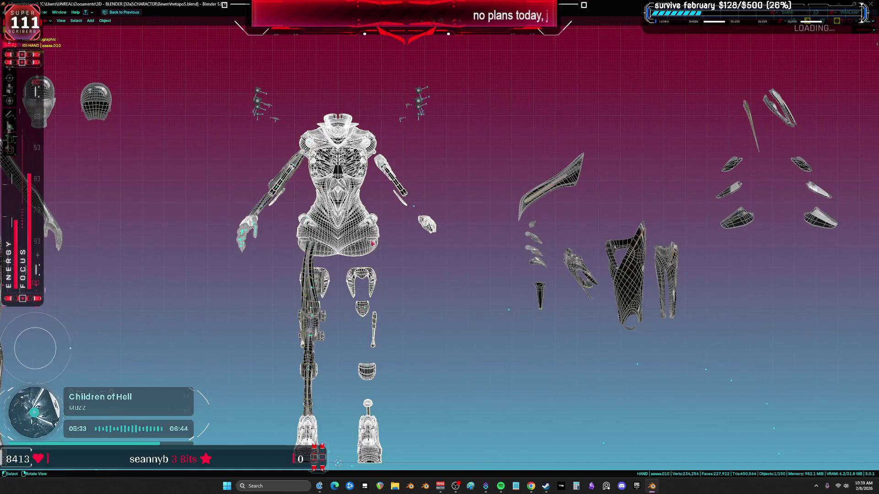
key(g)
scroll(409, 268, up, 3)
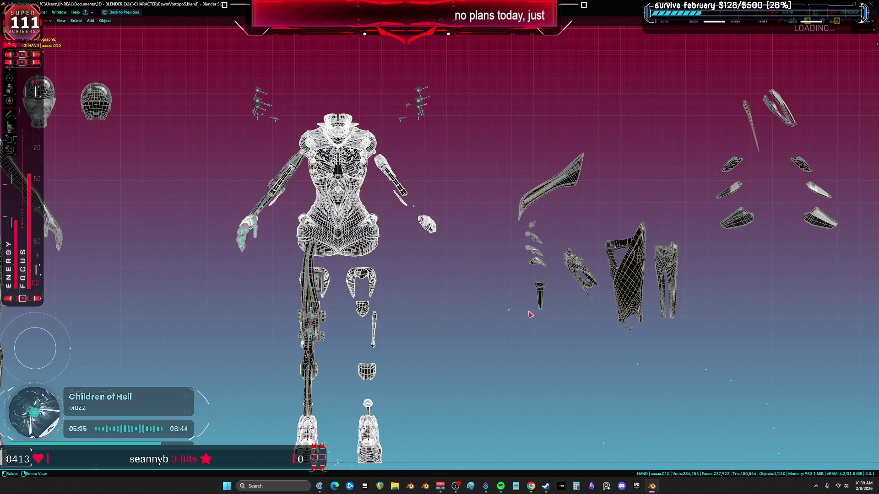
click(409, 267)
shift+middle_drag(408, 268, 260, 295)
click(397, 253)
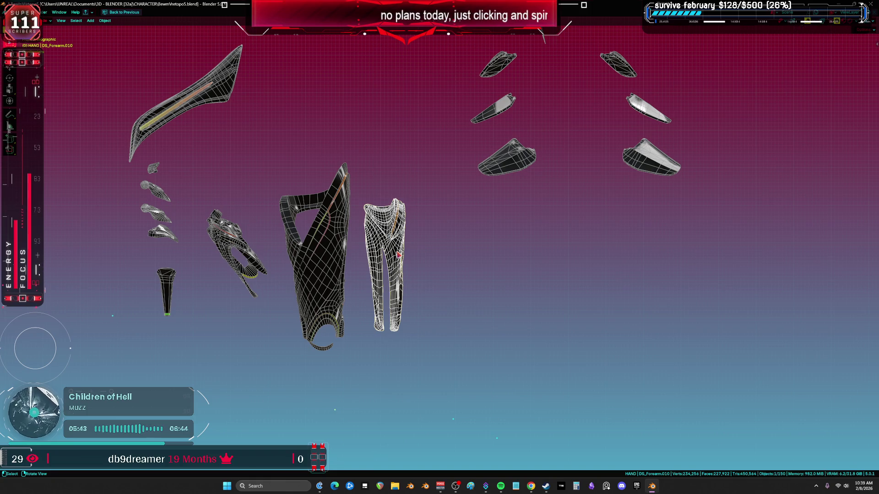
Step: Frame the leg armor piece and restore the full workspace layout
click(398, 254)
key(KP_Decimal)
key(grave)
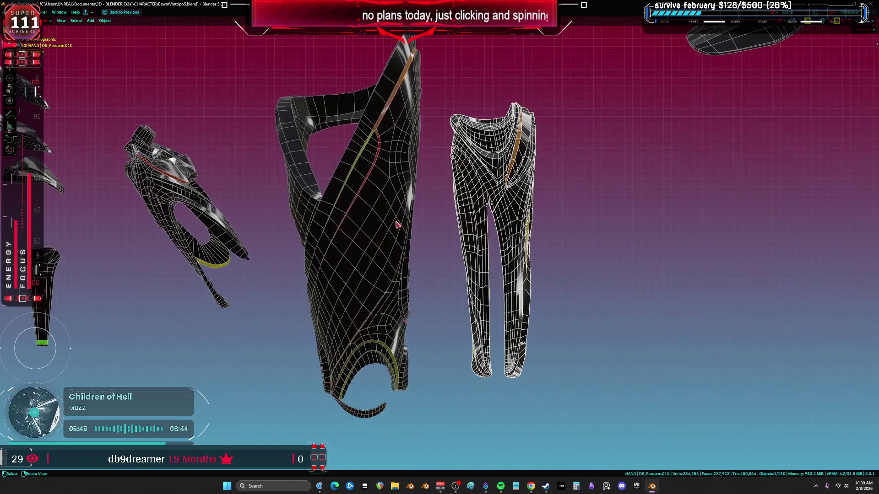
key(ctrl+space)
scroll(348, 267, down, 3)
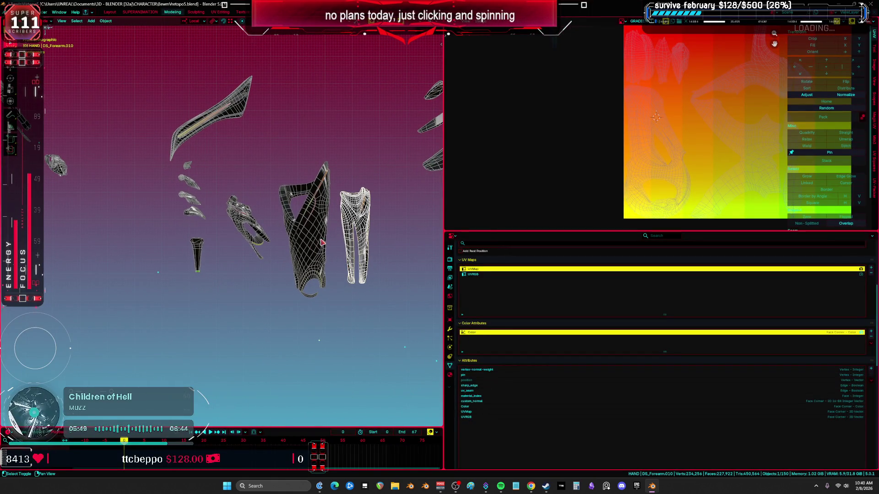
scroll(333, 284, down, 2)
middle_drag(332, 284, 322, 266)
Step: Select the seven forearm armor pieces, isolate them and join them into one mesh
shift+click(322, 266)
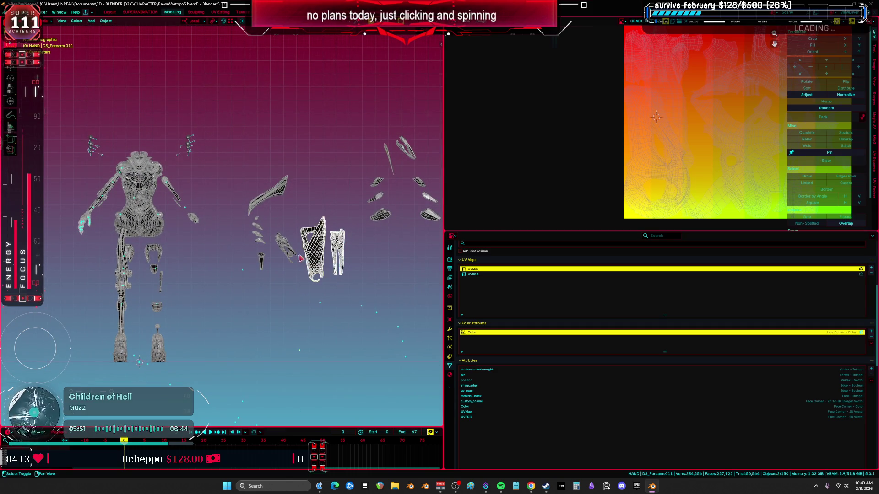
shift+click(290, 251)
shift+click(259, 263)
shift+click(259, 239)
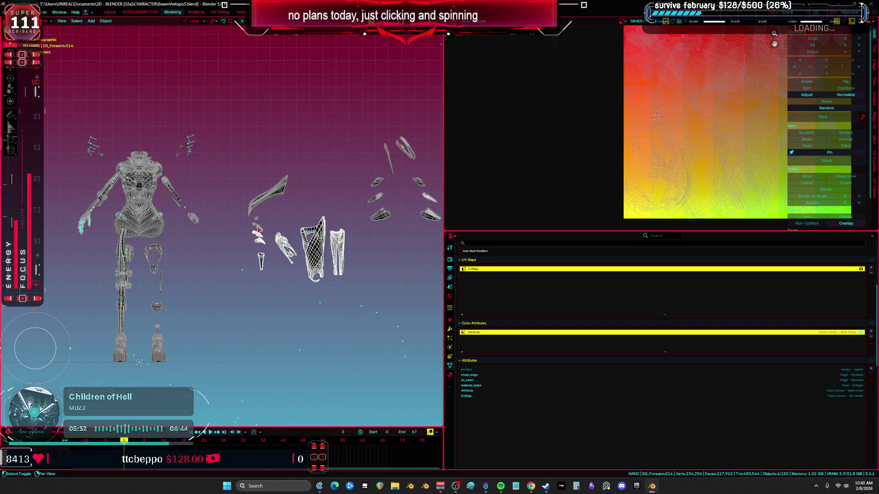
shift+click(258, 228)
shift+click(257, 224)
shift+click(260, 198)
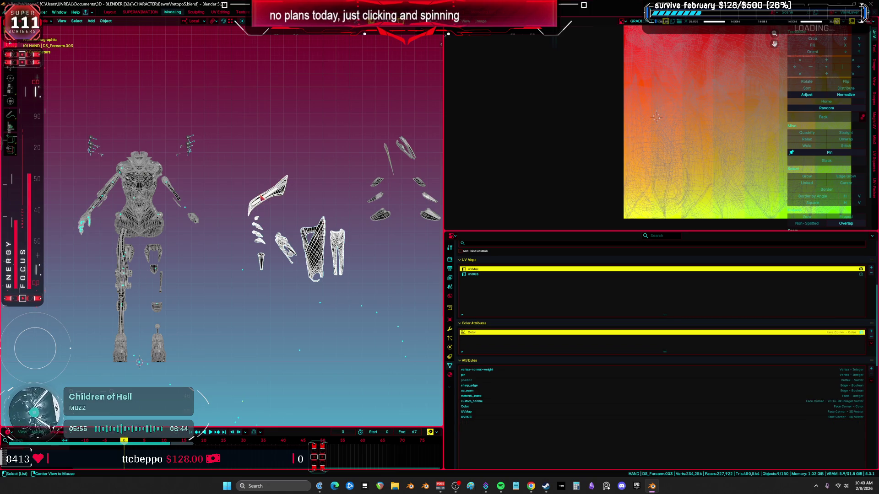
key(KP_Divide)
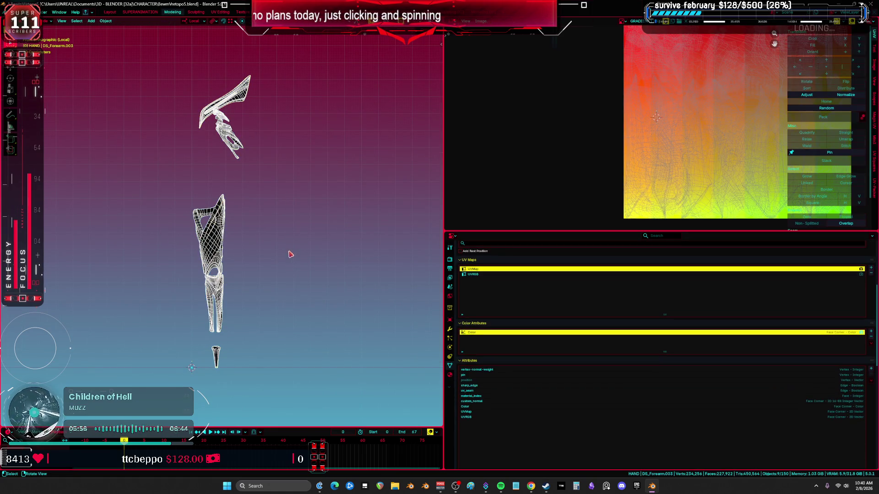
key(ctrl+j)
key(Tab)
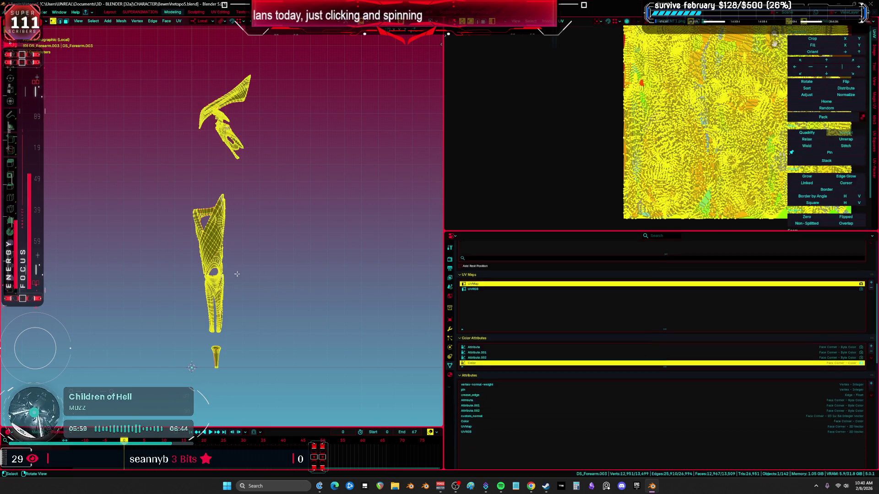
key(ctrl+Tab)
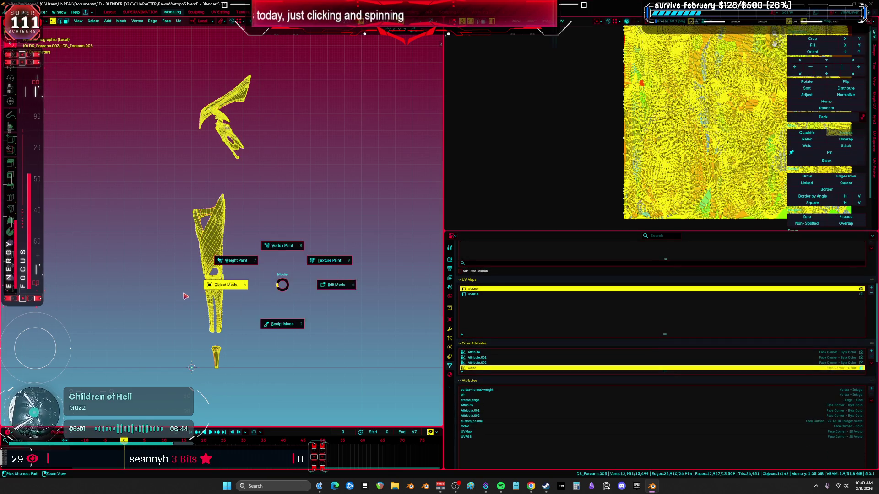
click(228, 284)
Step: Delete the extra Attribute.001, Attribute.002 and Attribute colour attributes
click(505, 337)
click(870, 338)
click(870, 337)
click(870, 338)
Step: Delete the custom_normal, crease_edge and vertex-normal-weight attributes from the joined piece
click(495, 407)
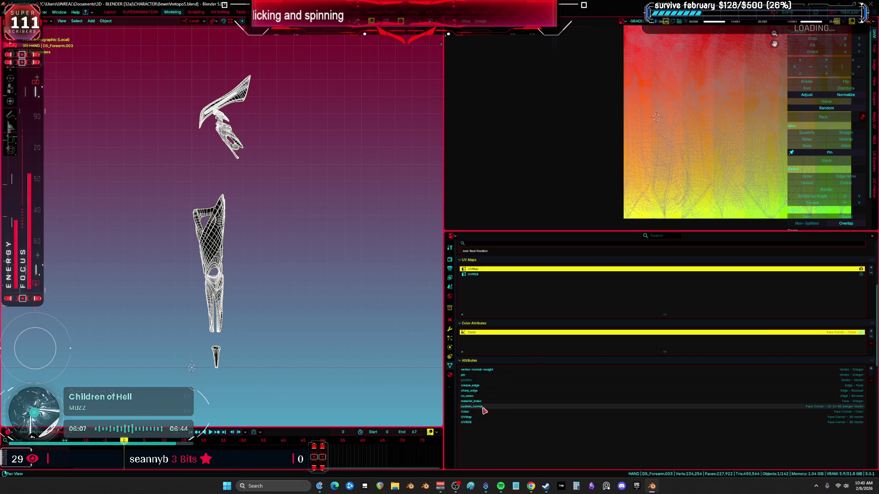
click(871, 374)
key(ctrl+Tab)
click(298, 311)
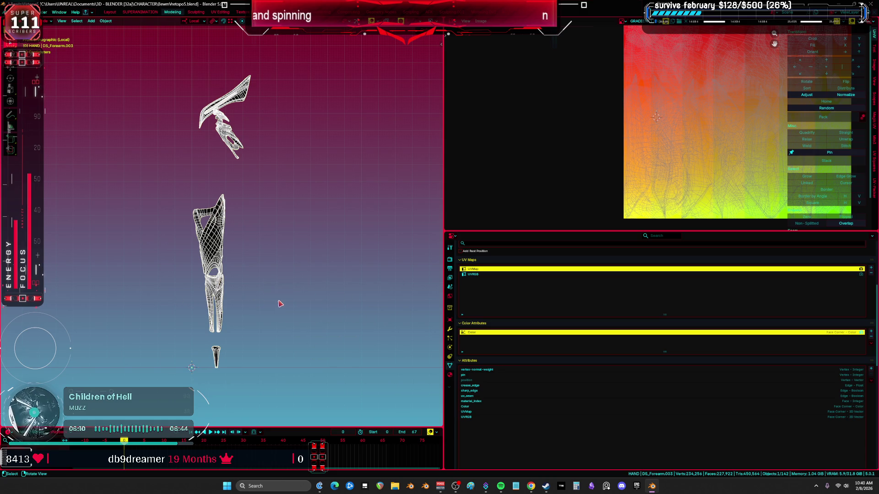
click(508, 385)
click(871, 375)
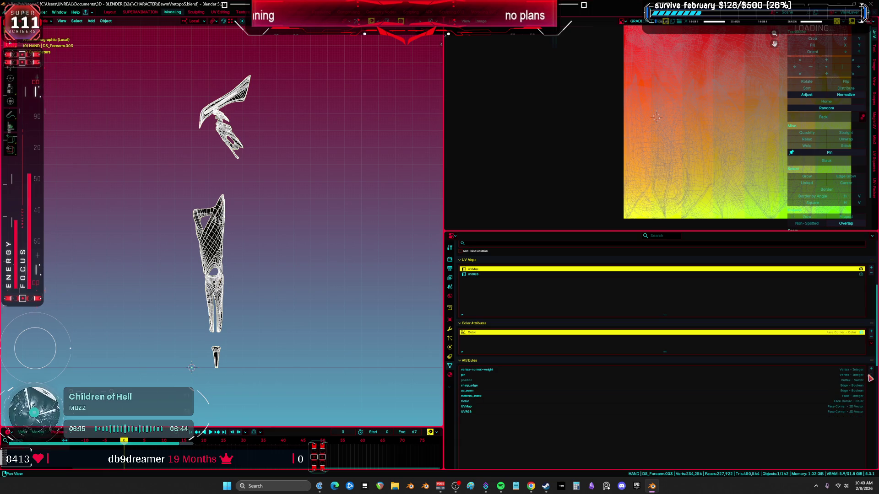
click(515, 369)
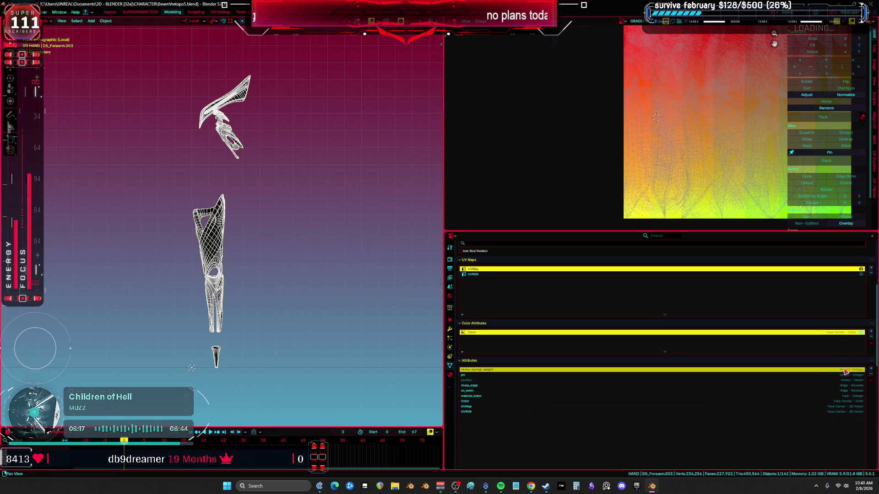
click(871, 374)
Step: Smooth the joined forearm piece's shading and view its Armature and Smooth by Angle modifiers
middle_drag(270, 308, 214, 269)
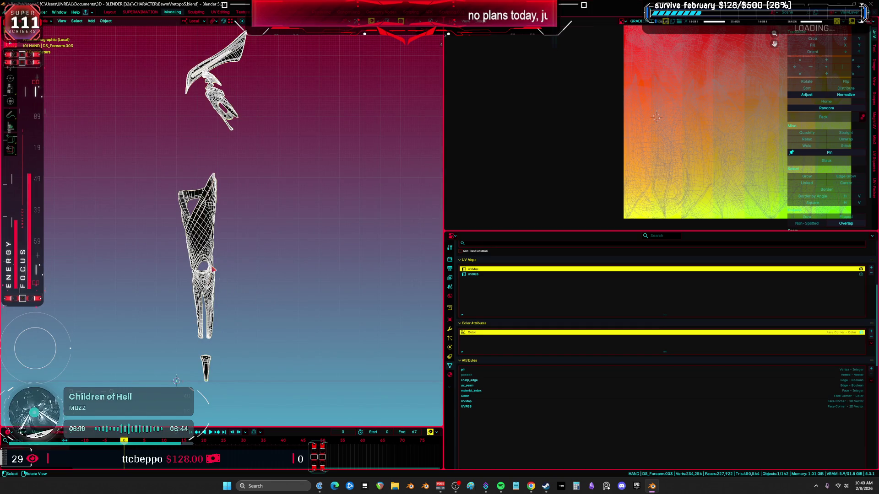
right_click(202, 239)
key(Tab)
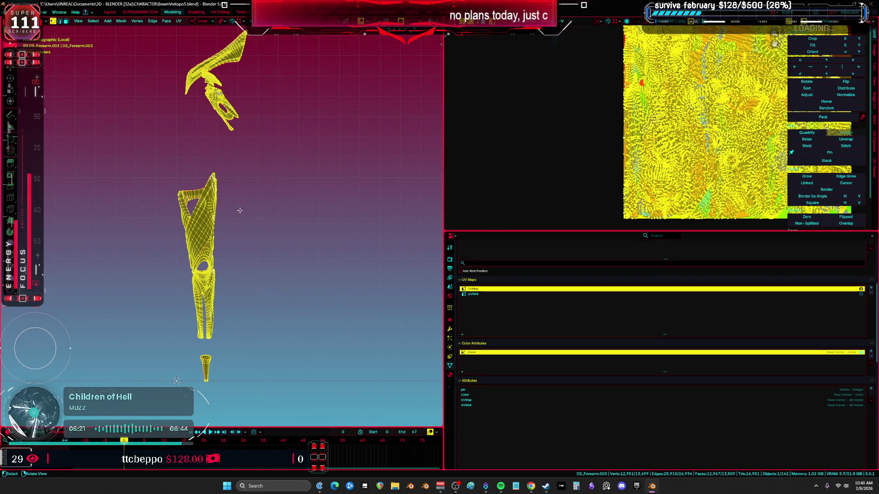
right_click(240, 211)
key(Tab)
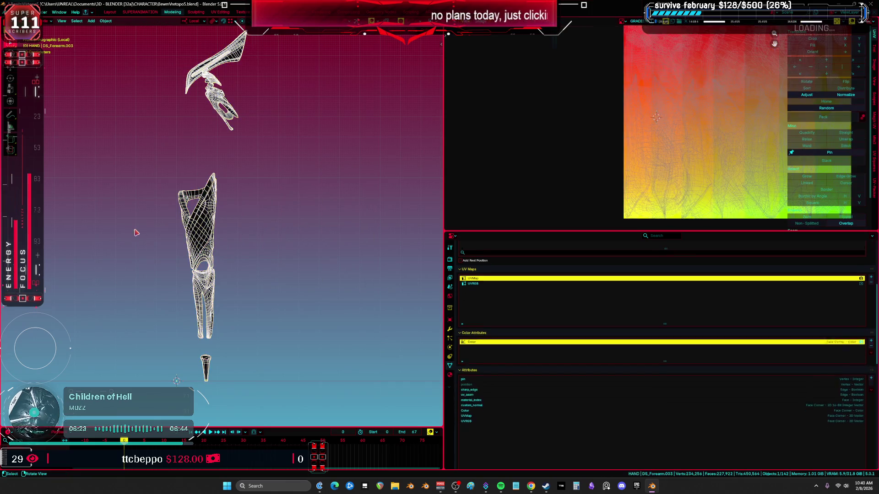
right_click(208, 243)
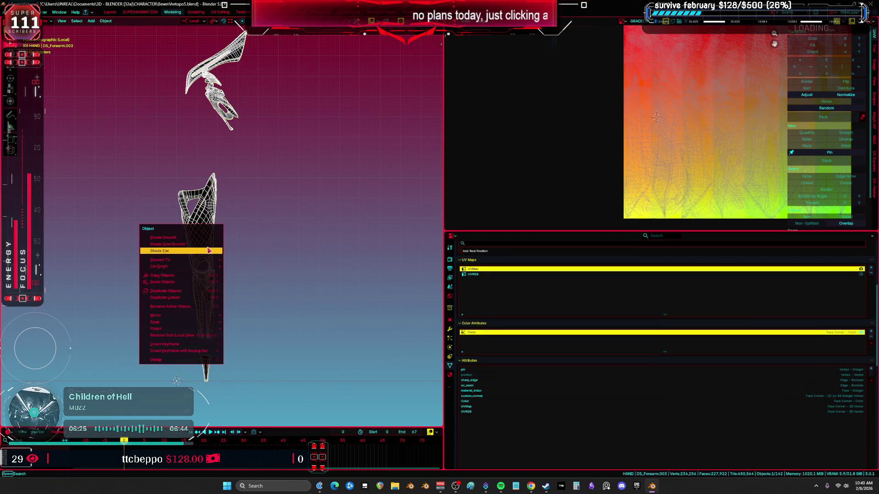
click(450, 332)
Step: Apply the Smooth by Angle modifier on the forearm piece
click(854, 326)
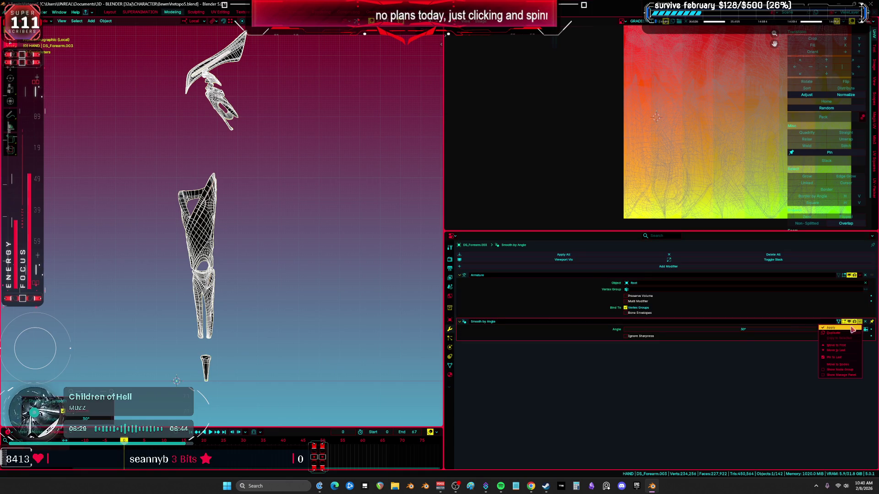
click(833, 338)
middle_drag(320, 279, 304, 274)
scroll(275, 268, up, 5)
middle_drag(241, 261, 267, 247)
Step: In Edit Mode, select the faces using the M_METALACCENT and M_METAL.001 slots
key(Tab)
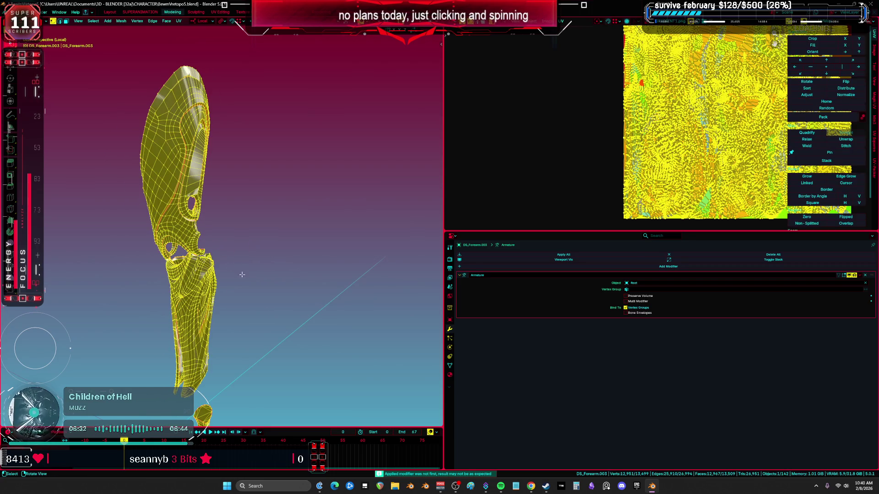
click(449, 374)
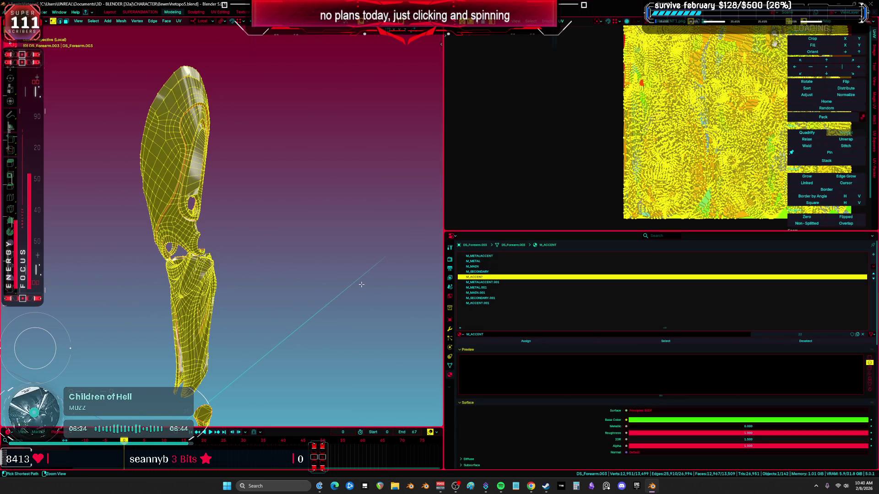
key(Tab)
click(480, 283)
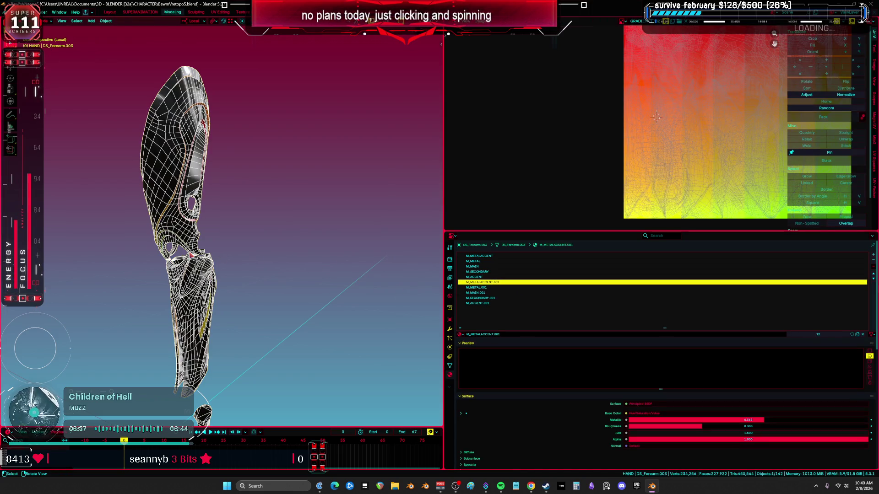
key(Tab)
key(alt+a)
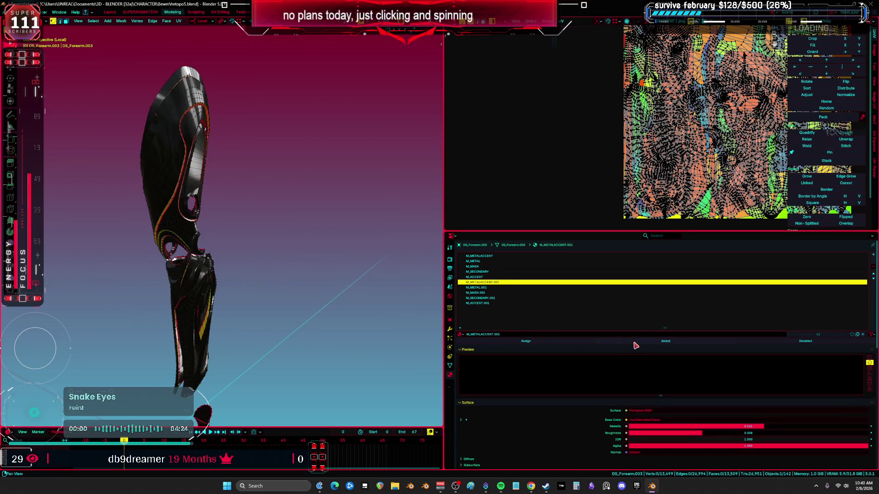
click(494, 256)
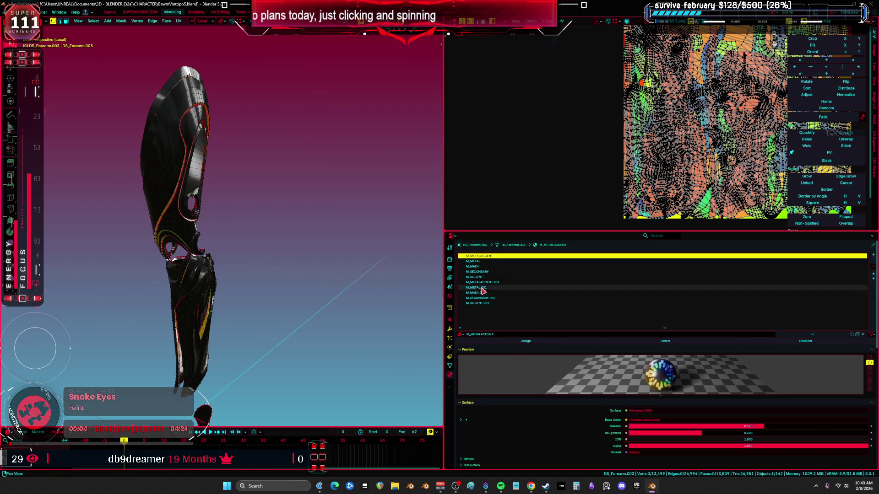
click(641, 343)
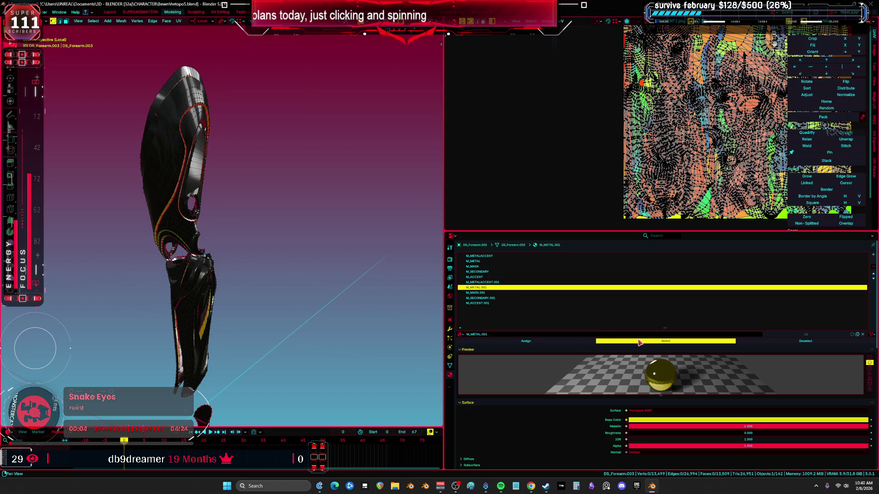
double_click(491, 266)
click(476, 256)
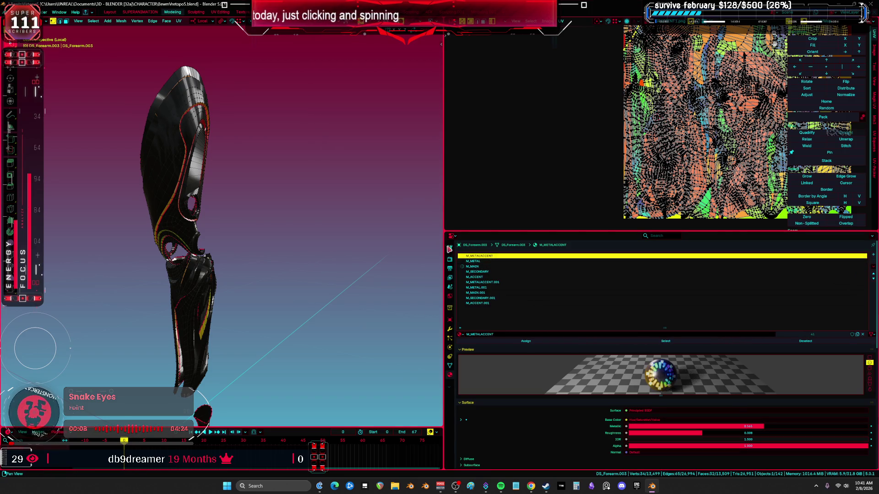
click(476, 287)
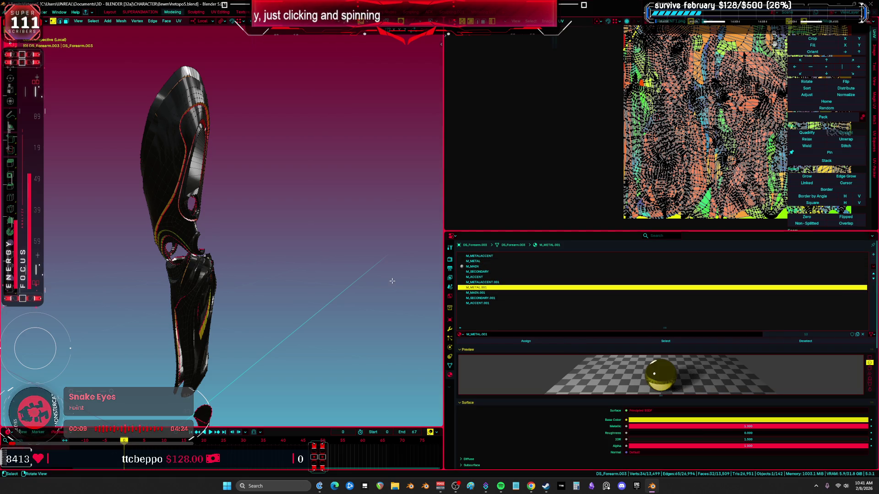
click(665, 341)
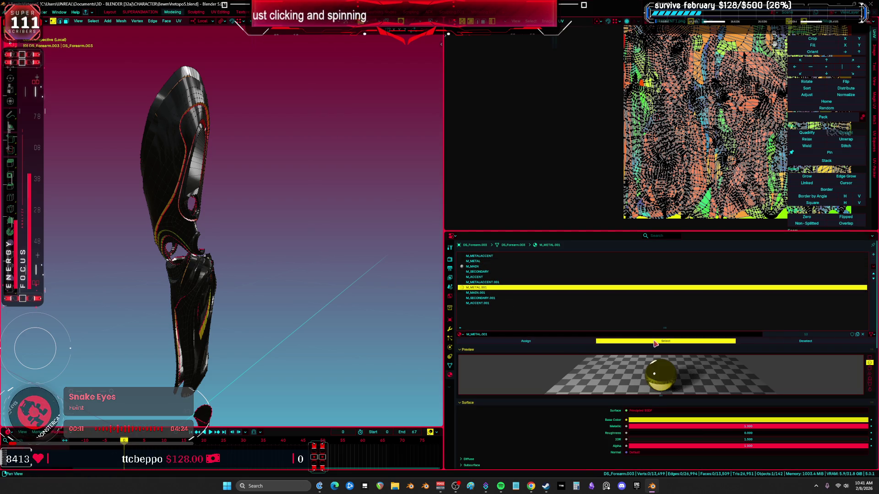
Step: Assign the M_MAIN.001 faces to M_MAIN and remove unused material slots
click(476, 261)
click(522, 341)
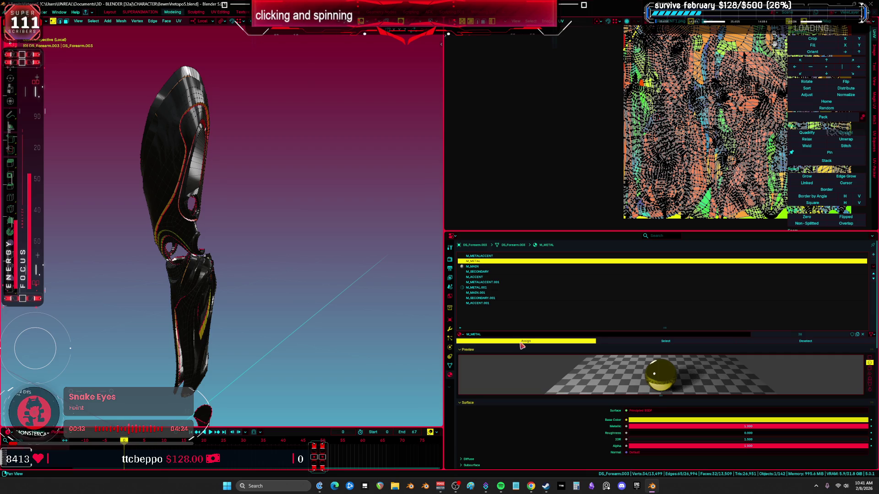
click(489, 287)
click(485, 292)
click(666, 341)
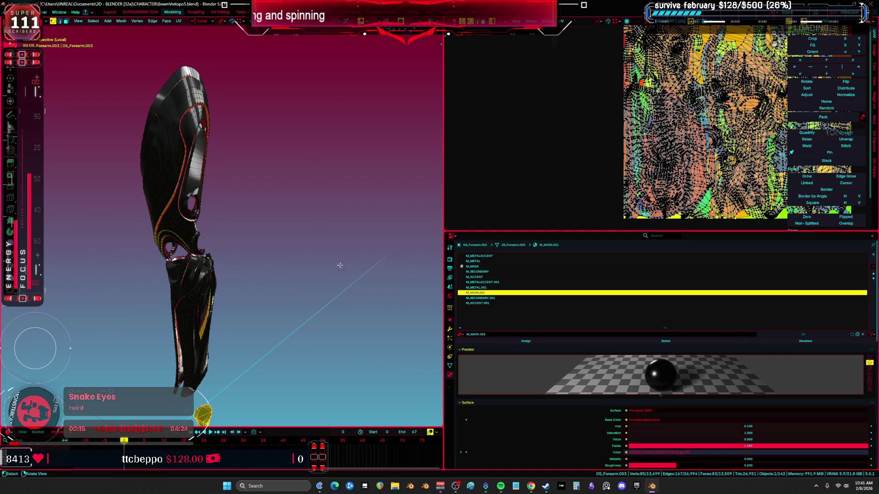
click(477, 271)
click(472, 267)
click(526, 341)
key(Tab)
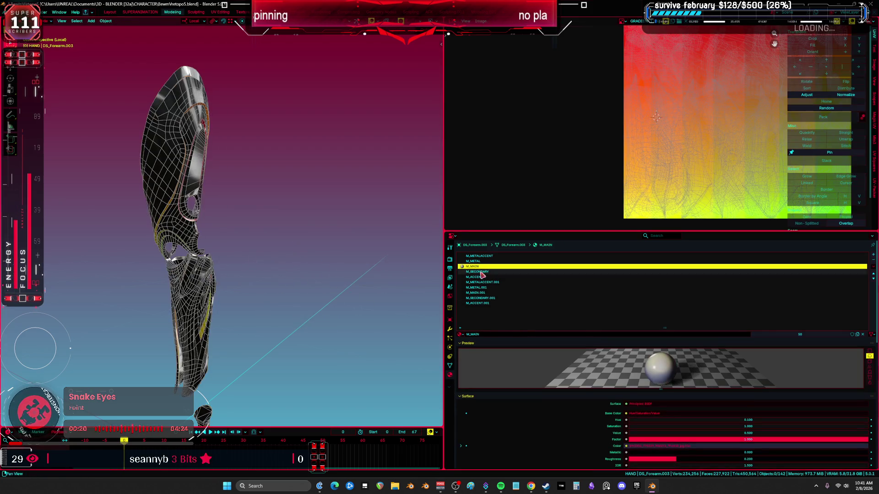
click(872, 268)
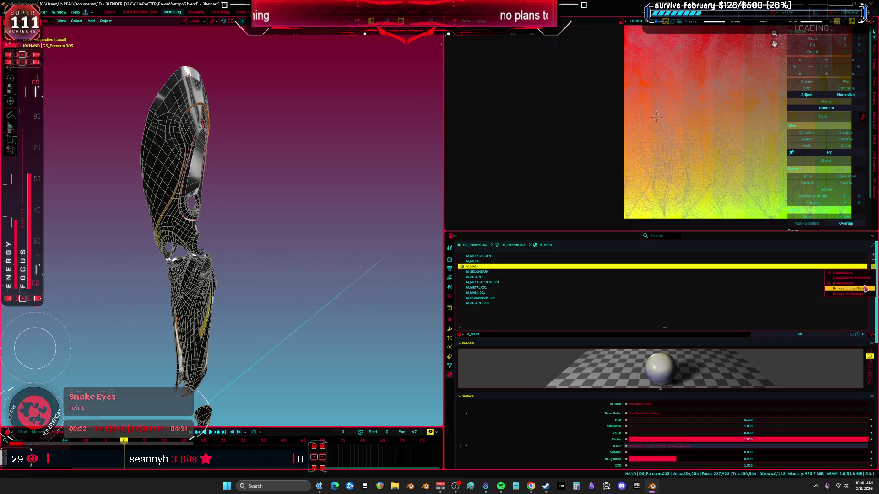
click(865, 289)
Step: Check the M_ACCENT.001 and M_ACCENT slot faces, then remove the unused accent slots
mouse_move(345, 269)
middle_down()
mouse_move(363, 263)
mouse_move(275, 249)
middle_up()
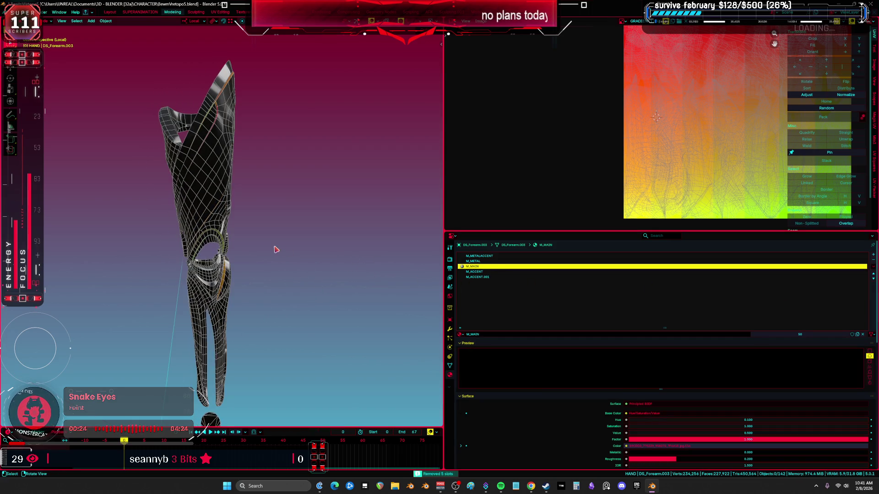
key(Tab)
click(517, 277)
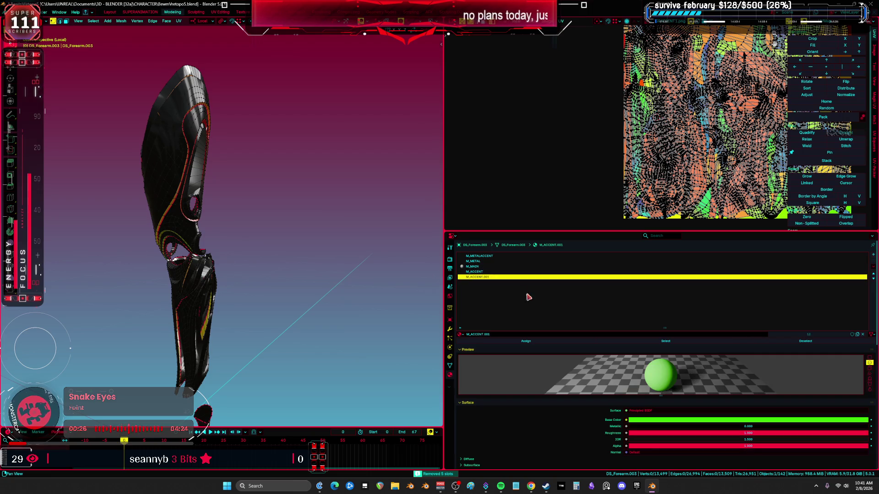
click(656, 341)
click(478, 272)
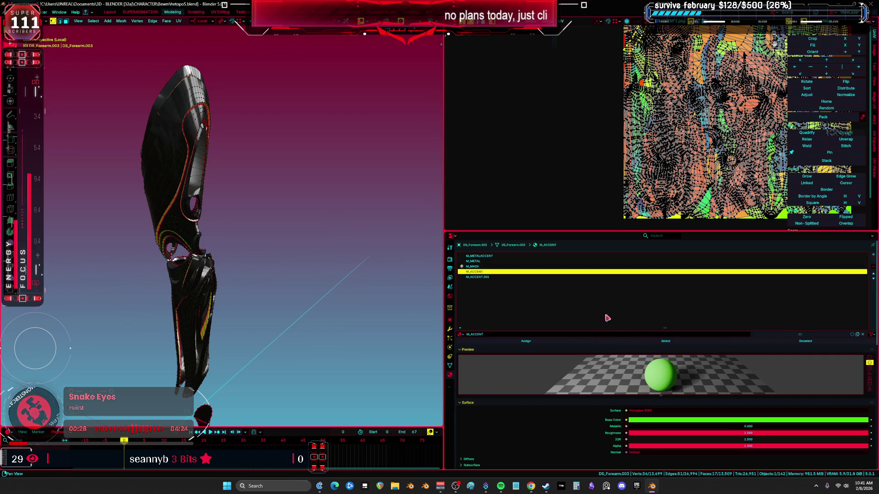
click(652, 341)
click(498, 262)
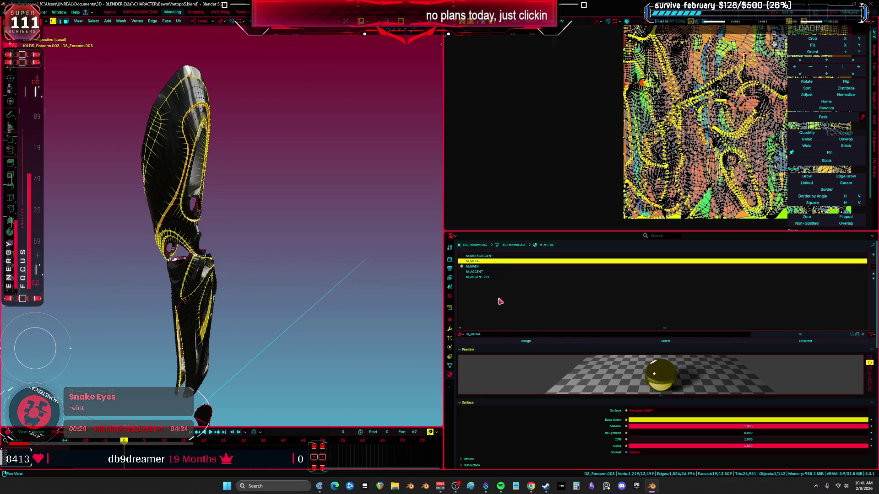
click(498, 266)
key(ctrl+Tab)
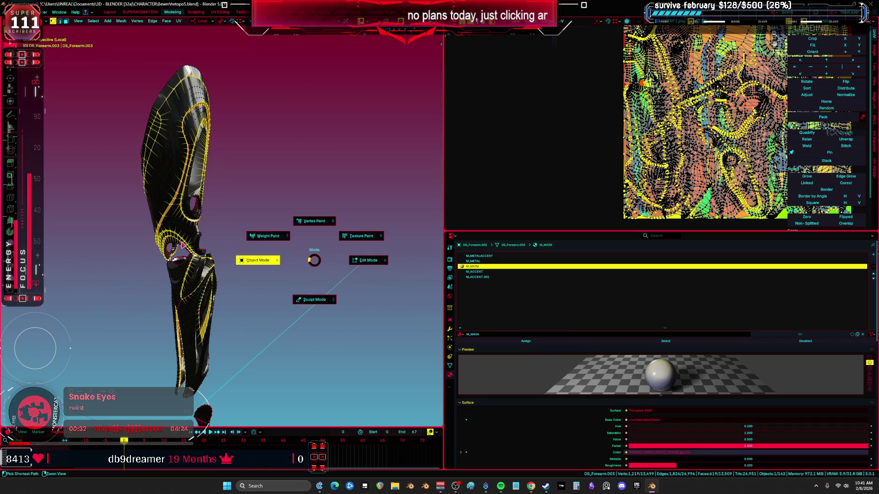
click(257, 252)
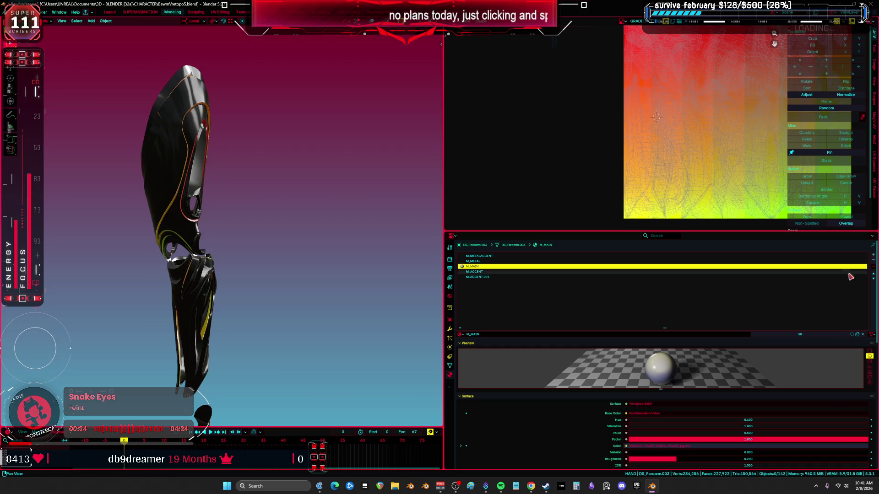
click(872, 267)
click(866, 290)
Step: In a maximized wireframe view, separate the small piece below the forearm into its own object
mouse_move(389, 238)
middle_down()
mouse_move(354, 229)
mouse_move(275, 181)
mouse_move(284, 94)
mouse_move(317, 202)
mouse_move(173, 204)
mouse_move(283, 142)
mouse_move(284, 215)
mouse_move(294, 221)
mouse_move(236, 192)
mouse_move(315, 235)
mouse_move(322, 186)
mouse_move(331, 200)
mouse_move(278, 147)
middle_up()
key(ctrl+space)
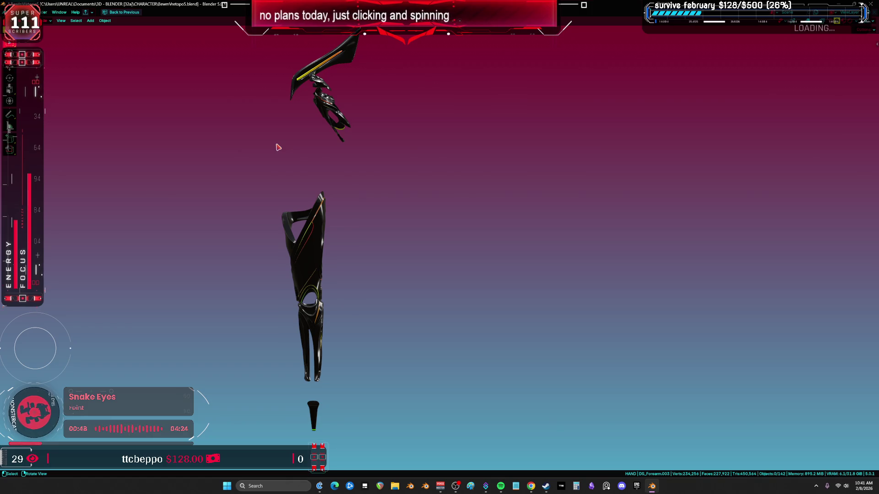
key(Tab)
key(shift+z)
mouse_move(355, 187)
ctrl+right_down()
mouse_move(261, 245)
mouse_move(393, 288)
ctrl+right_up()
middle_drag(449, 270, 418, 363)
mouse_move(394, 325)
ctrl+right_down()
mouse_move(376, 397)
mouse_move(368, 393)
ctrl+right_up()
key(p)
click(354, 351)
Step: Delete the lower forearm vertices, then select the upper forearm faces in front view
click(348, 284)
key(ctrl+KP_Add)
key(ctrl+KP_Add)
key(ctrl+KP_Add)
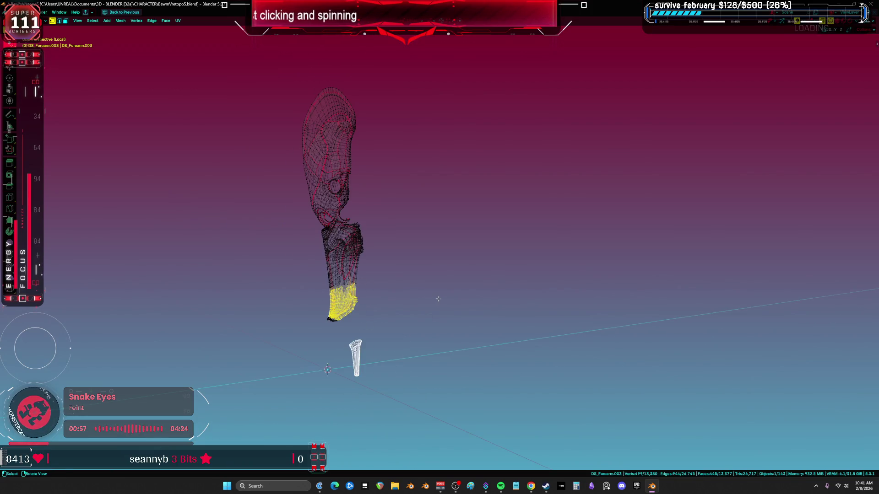
mouse_move(438, 299)
ctrl+middle_down()
mouse_move(462, 236)
mouse_move(355, 240)
mouse_move(367, 261)
mouse_move(437, 231)
mouse_move(457, 170)
ctrl+middle_up()
key(ctrl+KP_Add)
key(ctrl+KP_Add)
key(shift+z)
key(x)
click(437, 231)
key(shift+z)
drag(504, 120, 504, 324)
key(KP_1)
Step: Delete the selected upper faces and separate the remaining selection into a new object
key(x)
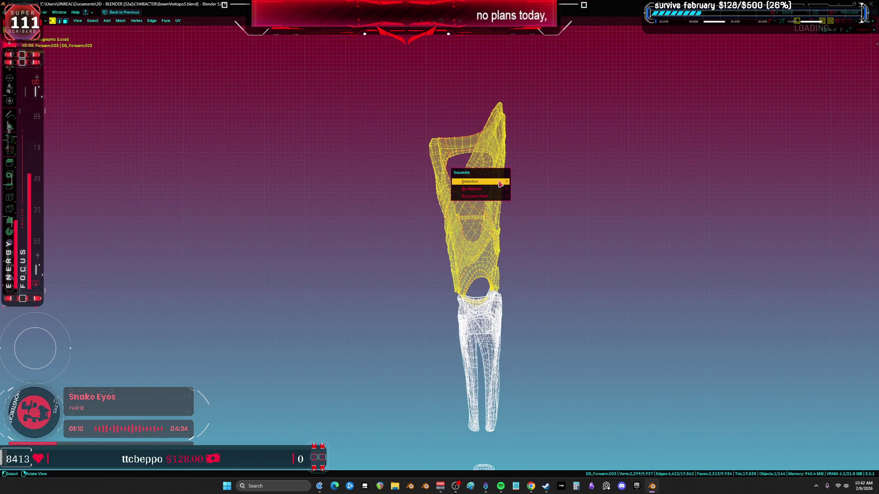
click(498, 183)
mouse_move(498, 183)
middle_down()
mouse_move(464, 309)
mouse_move(558, 105)
mouse_move(607, 101)
middle_up()
drag(600, 60, 606, 198)
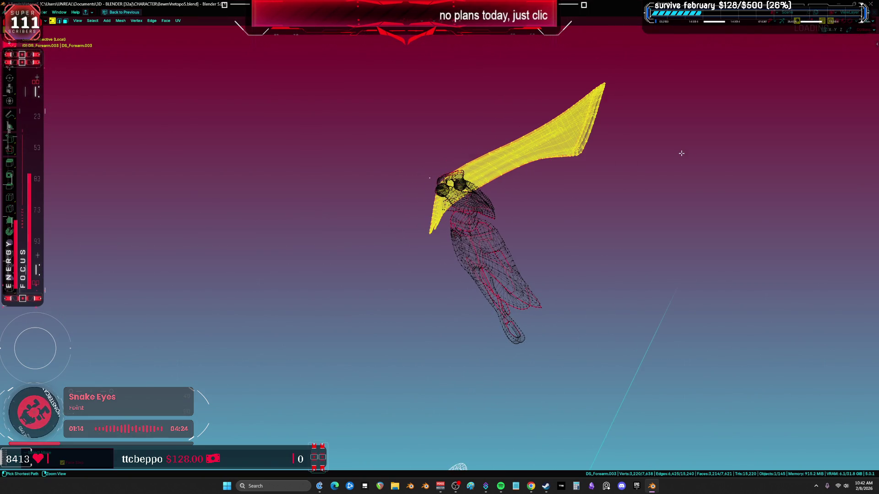
key(p)
click(681, 153)
Step: Select the lower forearm mesh island and separate it into its own object
middle_drag(681, 153, 489, 211)
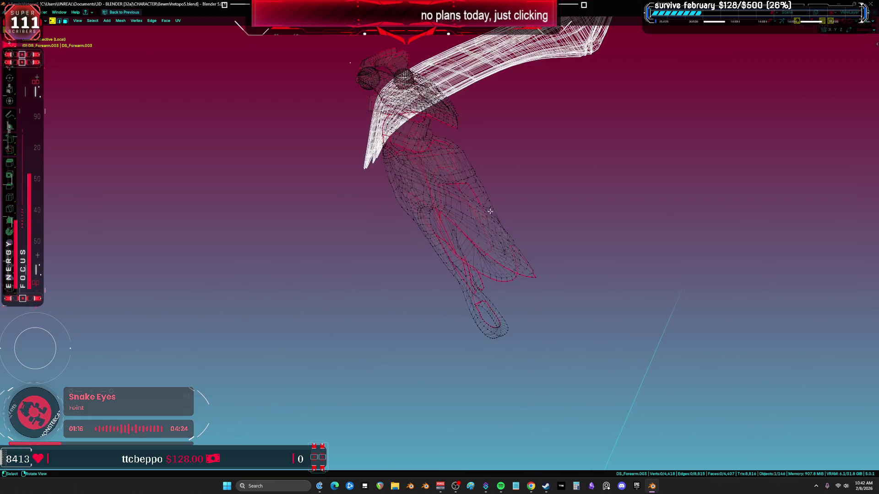
alt+click(525, 276)
key(ctrl+KP_Add)
key(ctrl+KP_Add)
key(ctrl+KP_Add)
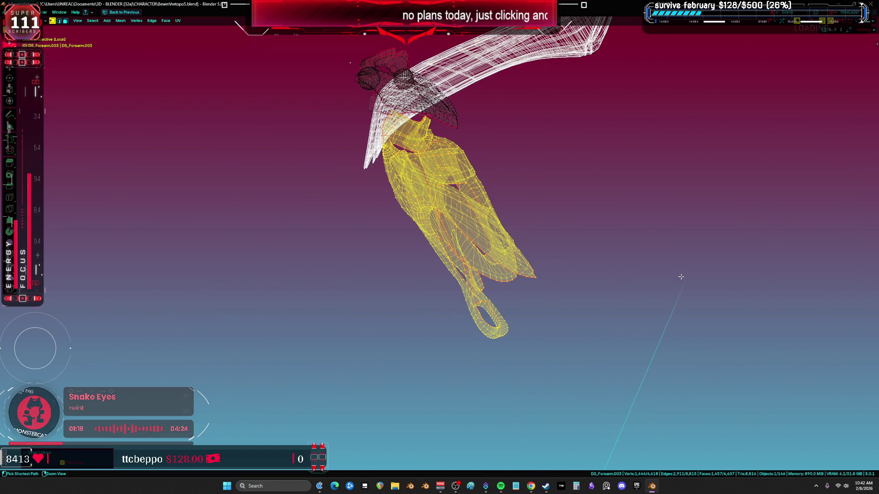
mouse_move(681, 277)
middle_down()
mouse_move(405, 290)
mouse_move(420, 275)
middle_up()
key(z)
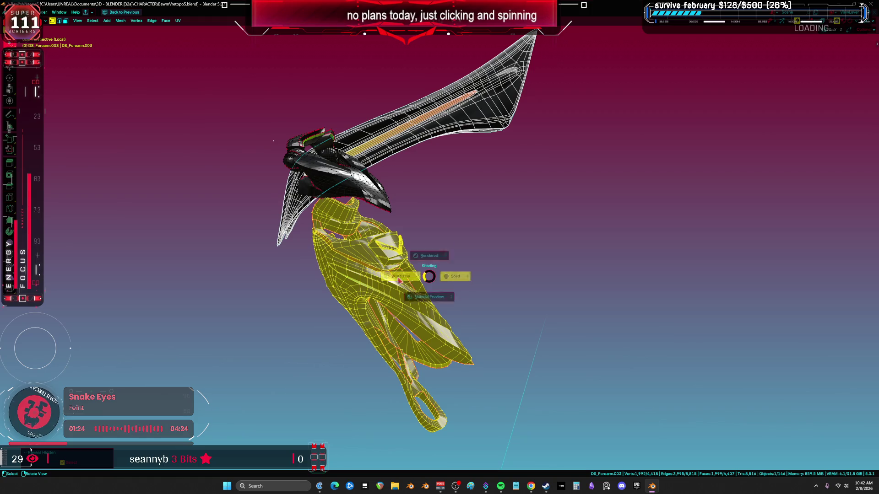
key(alt+a)
ctrl+right_drag(425, 255, 348, 235)
key(ctrl+l)
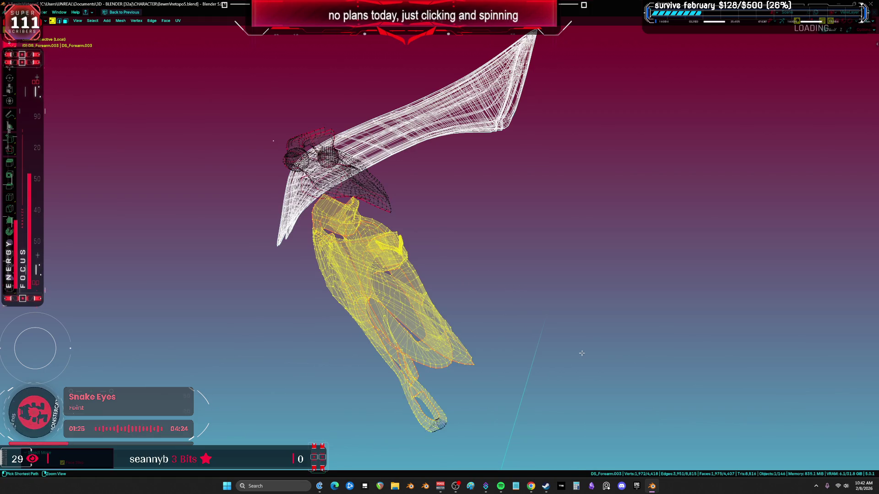
key(p)
click(582, 355)
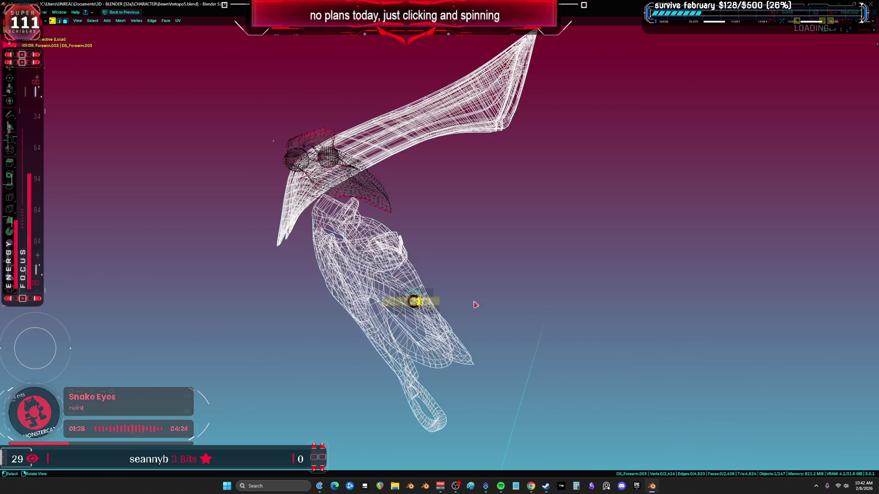
Step: Select the two linked claw pieces and separate them into a new object
key(shift+z)
middle_drag(421, 252, 354, 249)
scroll(354, 249, up, 5)
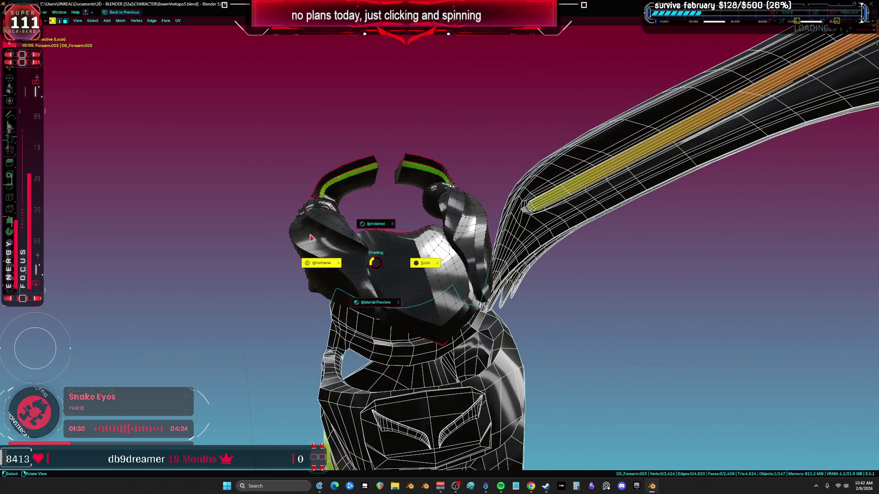
key(shift+z)
key(l)
key(l)
mouse_move(388, 184)
middle_down()
mouse_move(425, 188)
mouse_move(320, 192)
mouse_move(521, 239)
mouse_move(466, 259)
mouse_move(363, 234)
mouse_move(601, 238)
mouse_move(508, 250)
mouse_move(445, 234)
mouse_move(308, 275)
mouse_move(300, 225)
middle_up()
key(shift+z)
key(l)
key(ctrl+z)
click(448, 237)
Step: Separate the left and right arm plates into their own objects and return to Object Mode
key(l)
key(p)
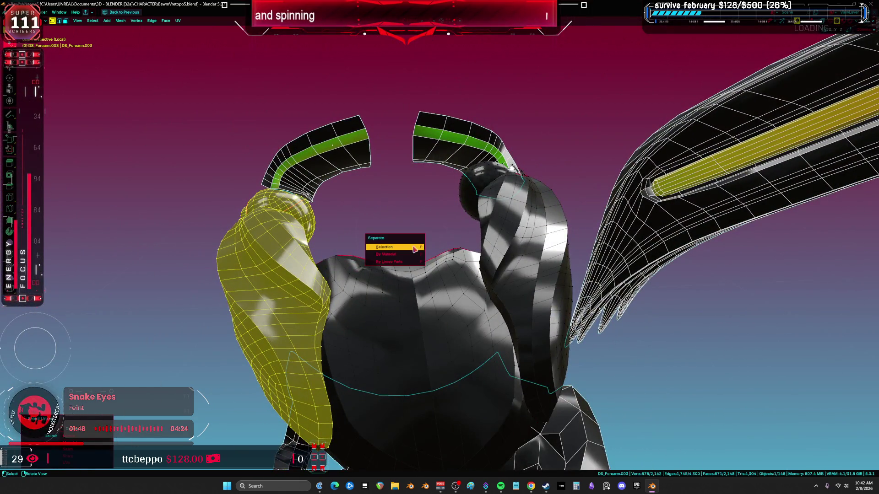
click(394, 246)
key(l)
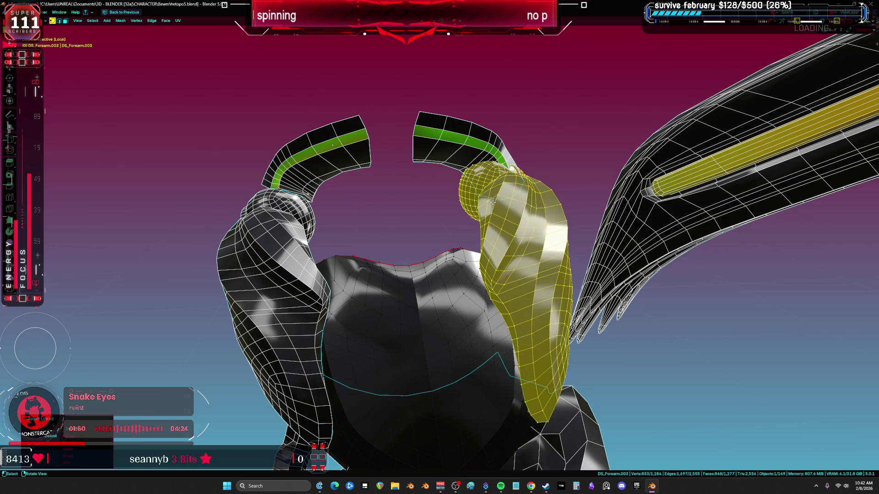
key(p)
click(510, 265)
key(ctrl+Tab)
click(418, 302)
mouse_move(417, 302)
middle_down()
mouse_move(535, 317)
mouse_move(541, 305)
middle_up()
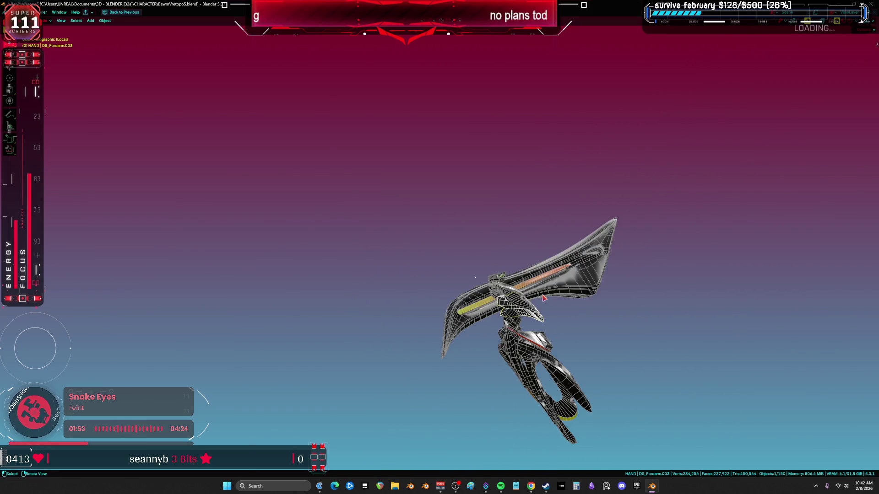
Step: In front ortho view, move the DS_Forearm.005 piece a little further to the right
key(KP_1)
scroll(470, 243, down, 3)
scroll(471, 243, up, 3)
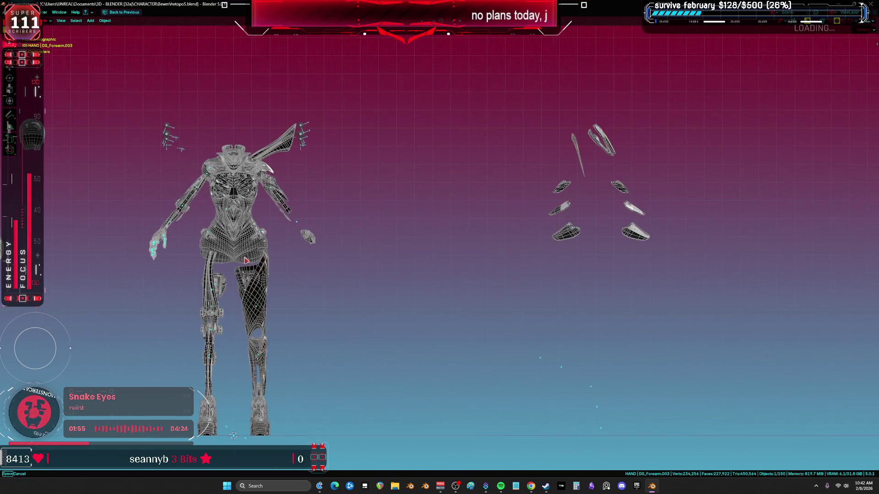
click(261, 209)
shift+middle_drag(260, 208, 425, 208)
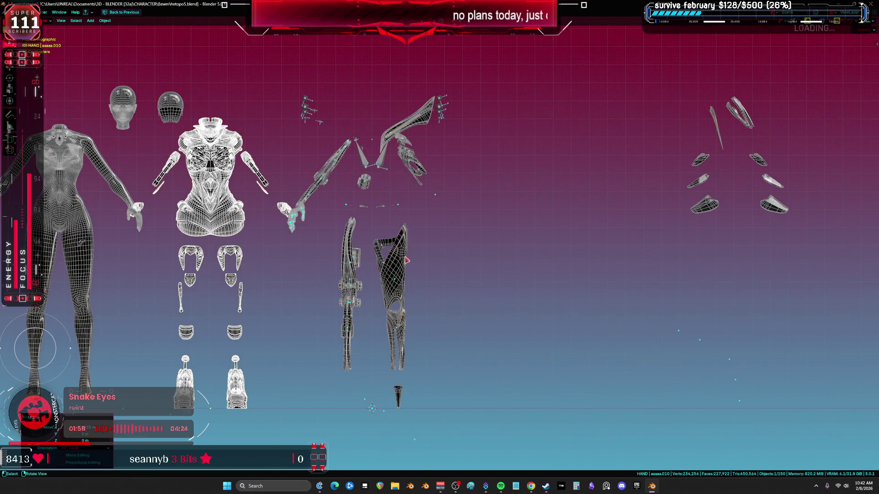
click(394, 252)
key(g)
click(652, 165)
Step: Line up the leg, small forearm, hand, wing DS_Forearm.007 and small pieces in a row on the right
drag(334, 341, 546, 188)
mouse_move(350, 390)
mouse_down()
mouse_move(527, 224)
mouse_move(528, 181)
mouse_up()
mouse_move(376, 156)
mouse_down()
mouse_move(553, 167)
mouse_move(518, 176)
mouse_up()
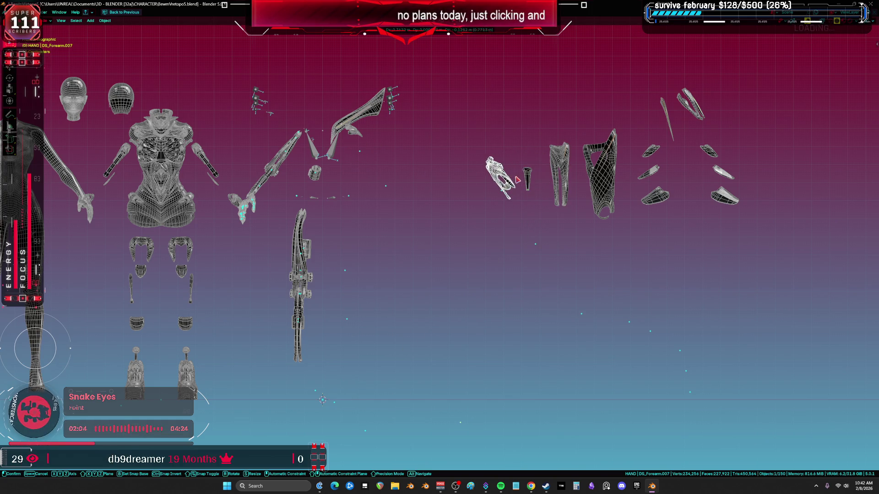
shift+middle_drag(518, 177, 485, 217)
drag(347, 156, 501, 143)
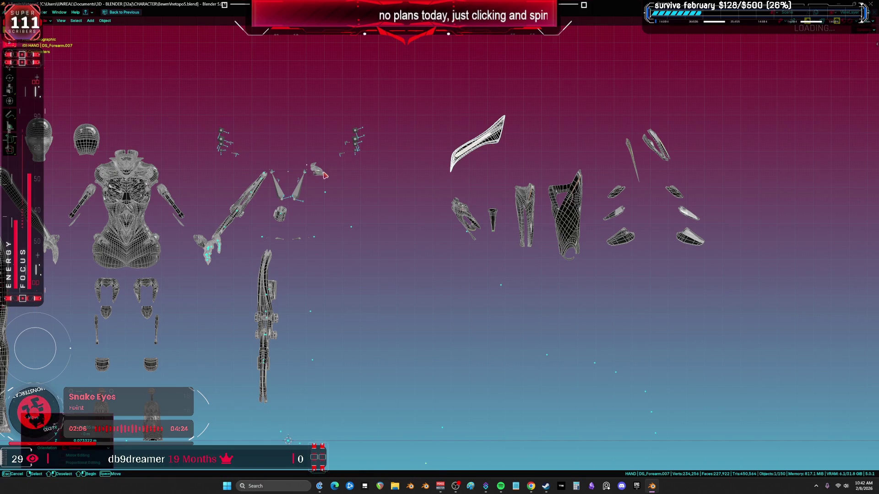
mouse_move(315, 160)
mouse_down()
mouse_move(470, 176)
mouse_move(530, 153)
mouse_move(576, 156)
mouse_up()
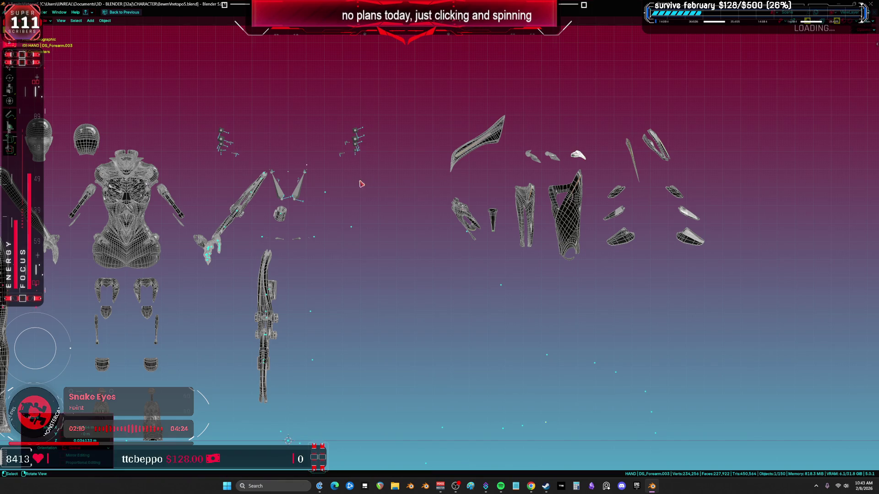
Step: Reset the body mesh's location to the world origin and save the file
click(140, 233)
key(alt+g)
key(ctrl+s)
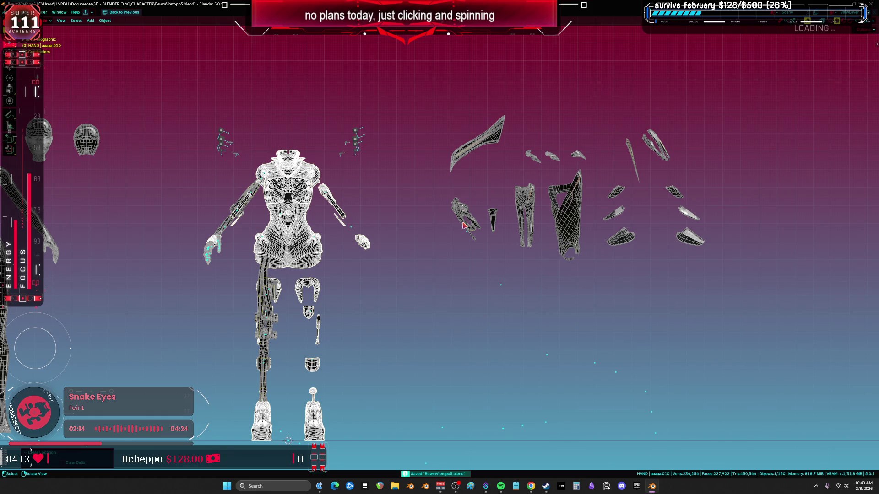
Step: Turn off the body's Mirror modifier in the viewport
key(ctrl+alt+space)
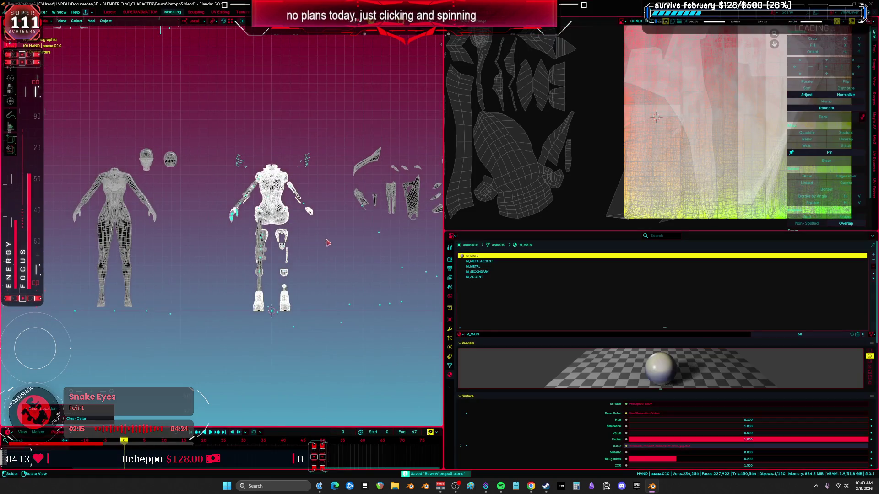
scroll(307, 234, up, 3)
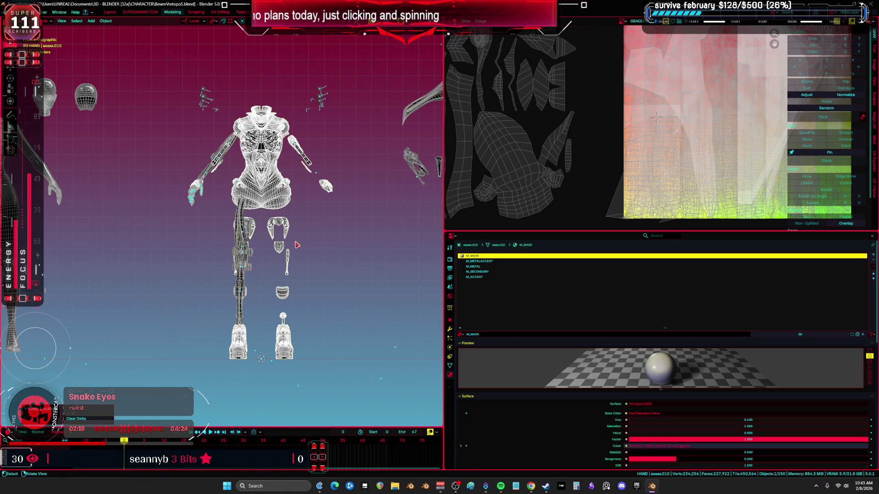
click(450, 330)
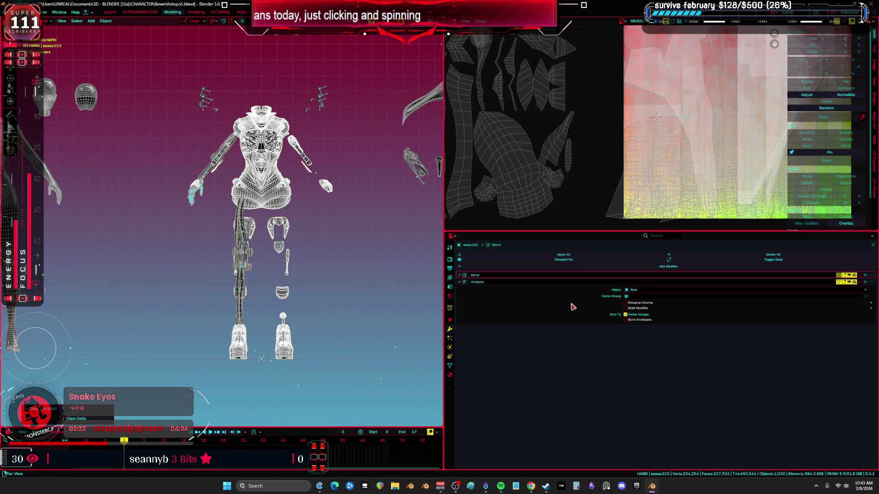
click(849, 276)
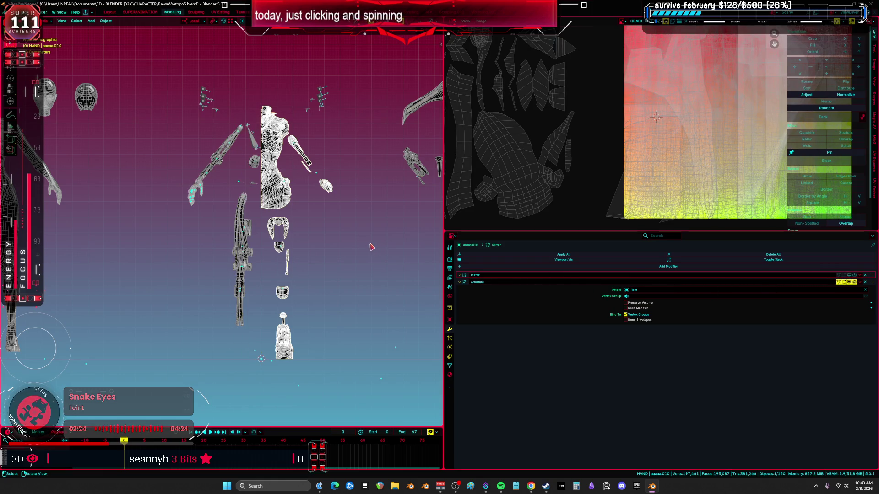
Step: Maximize the 3D view and switch to Material Preview shading
key(ctrl+space)
key(shift+z)
key(shift+z)
key(z)
click(436, 276)
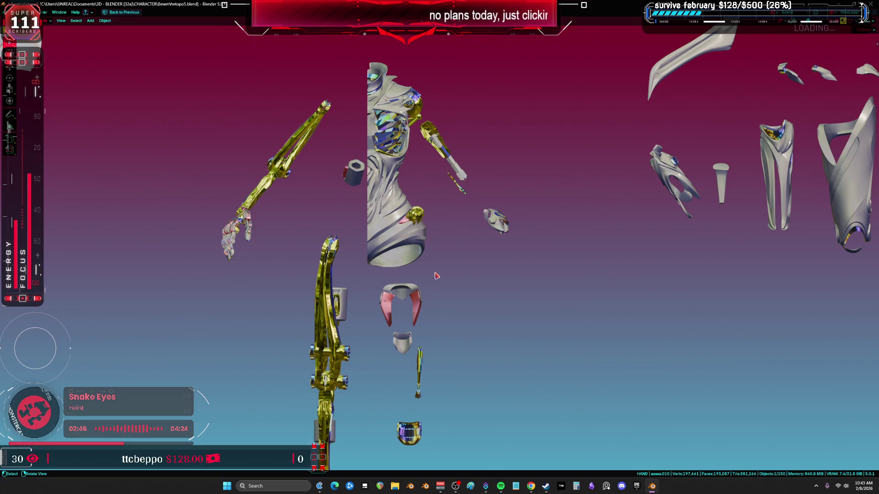
middle_drag(453, 230, 344, 260)
mouse_move(386, 235)
middle_down()
mouse_move(498, 239)
mouse_move(205, 248)
mouse_move(144, 225)
middle_up()
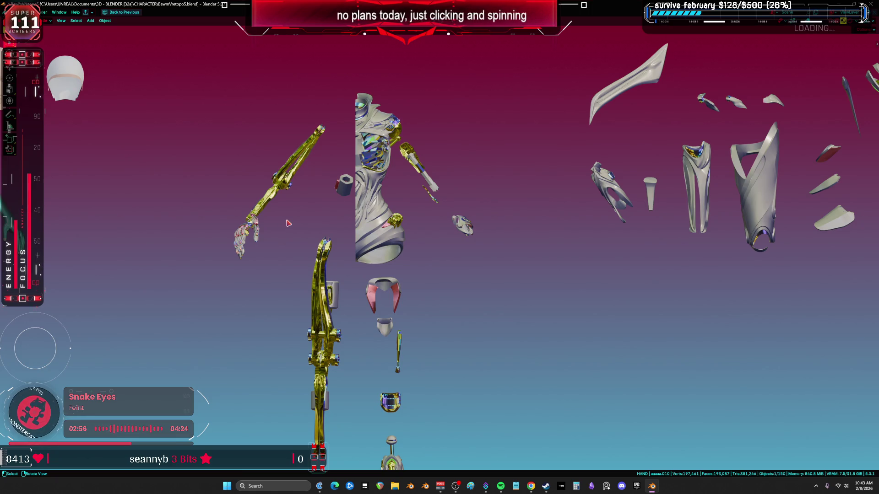
shift+middle_drag(236, 185, 236, 186)
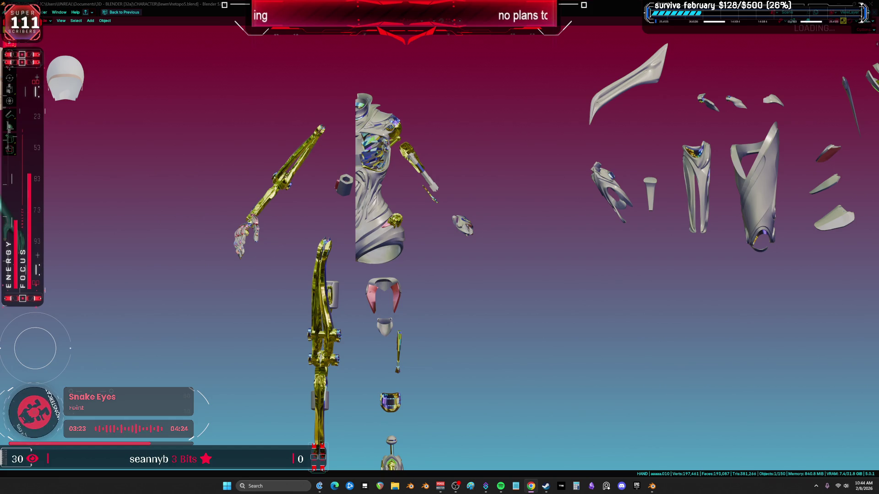
key(KP_1)
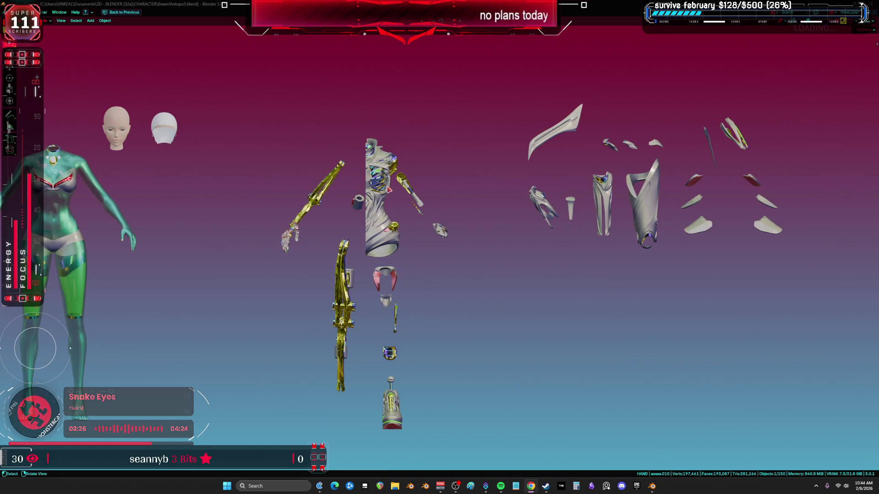
Step: In see-through view, box-select the right-side armor parts and move them closer to the character
key(shift+z)
mouse_move(780, 288)
mouse_down()
mouse_move(599, 201)
mouse_move(435, 99)
mouse_move(480, 104)
mouse_up()
key(g)
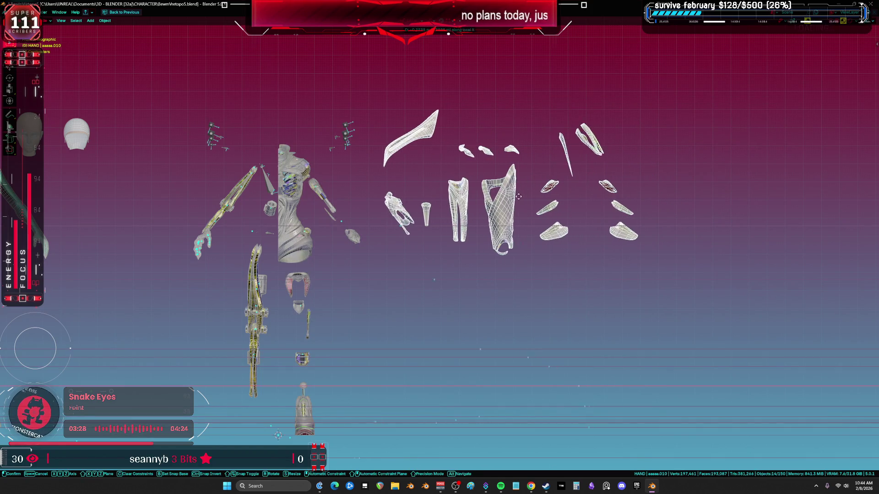
click(697, 271)
drag(697, 271, 436, 147)
scroll(382, 206, up, 4)
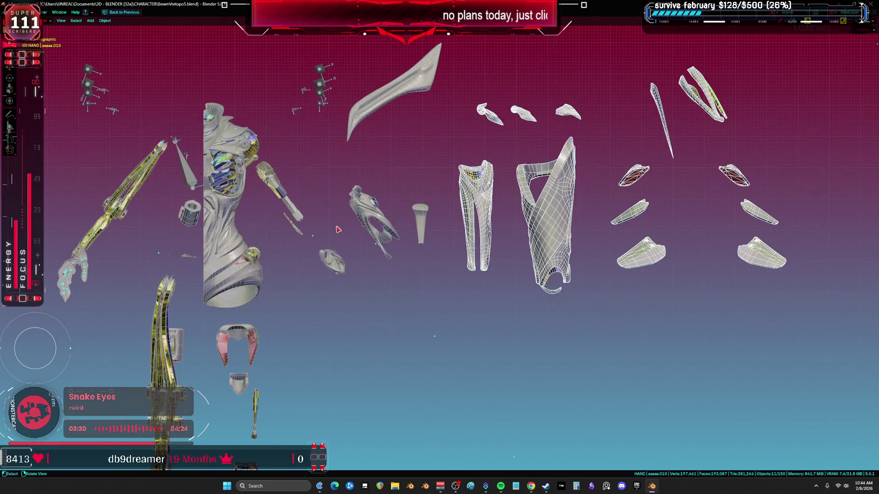
scroll(383, 207, up, 2)
Step: Sketch trial annotation strokes below the parts, then undo them
key(d)
mouse_move(327, 350)
mouse_down()
mouse_move(350, 378)
mouse_move(450, 425)
mouse_move(486, 350)
mouse_move(473, 398)
mouse_move(582, 392)
mouse_move(476, 339)
mouse_up()
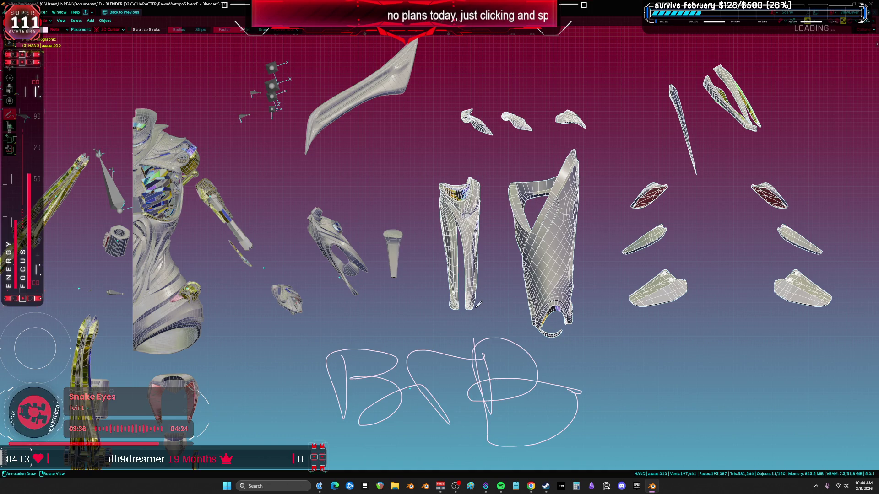
key(ctrl+z)
key(ctrl+z)
key(ctrl+z)
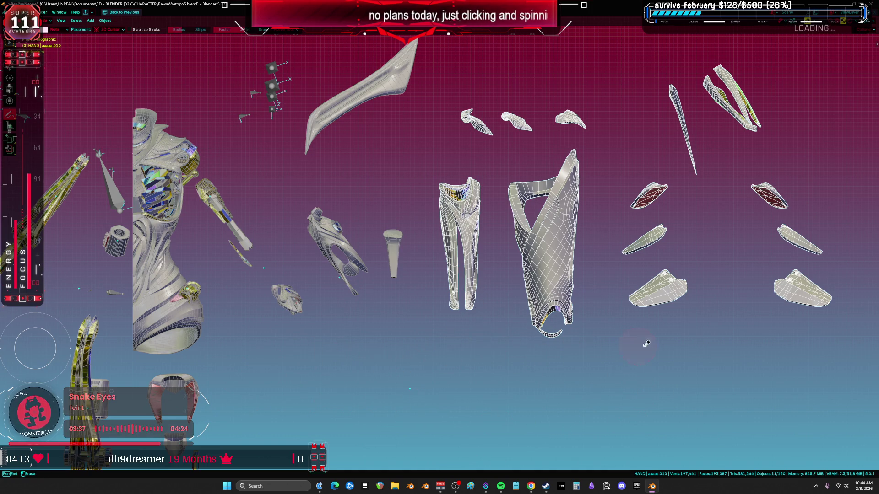
drag(372, 356, 471, 335)
drag(497, 380, 329, 430)
right_drag(411, 348, 362, 406)
key(ctrl+z)
key(ctrl+z)
key(ctrl+z)
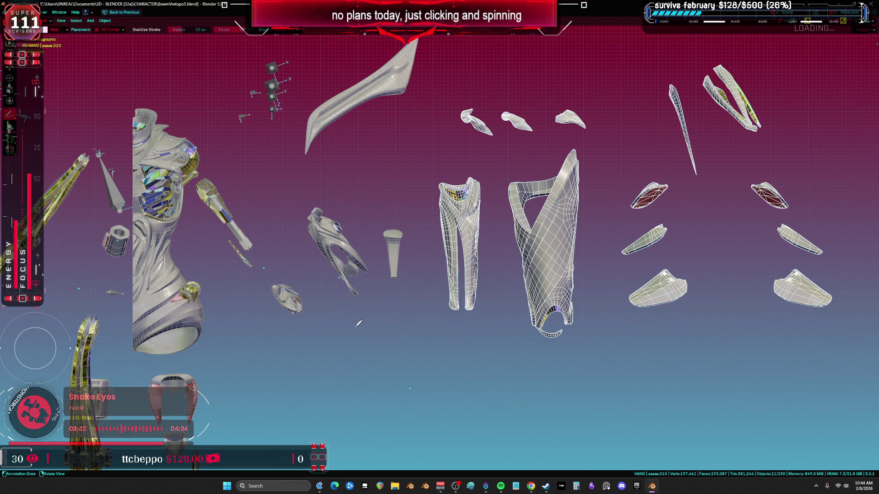
Step: Hand-write 'B' and 'r' plus a long curved stroke as a freehand annotation
mouse_move(355, 322)
mouse_down()
mouse_move(412, 330)
mouse_move(340, 414)
mouse_move(355, 395)
mouse_move(350, 465)
mouse_up()
mouse_move(454, 352)
mouse_down()
mouse_move(459, 378)
mouse_move(479, 348)
mouse_up()
mouse_move(493, 467)
mouse_down()
mouse_move(501, 320)
mouse_move(556, 320)
mouse_move(452, 457)
mouse_up()
drag(446, 461, 447, 461)
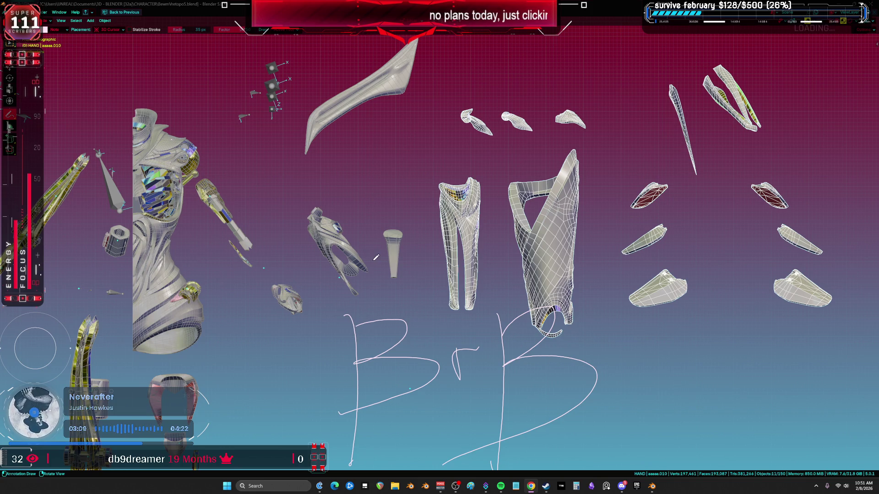
Step: Erase the upper stroke of the 'B' annotation
mouse_move(423, 300)
right_down()
mouse_move(391, 326)
mouse_move(419, 347)
mouse_move(424, 386)
mouse_move(618, 421)
mouse_move(426, 478)
mouse_move(402, 444)
right_up()
right_drag(442, 182, 457, 179)
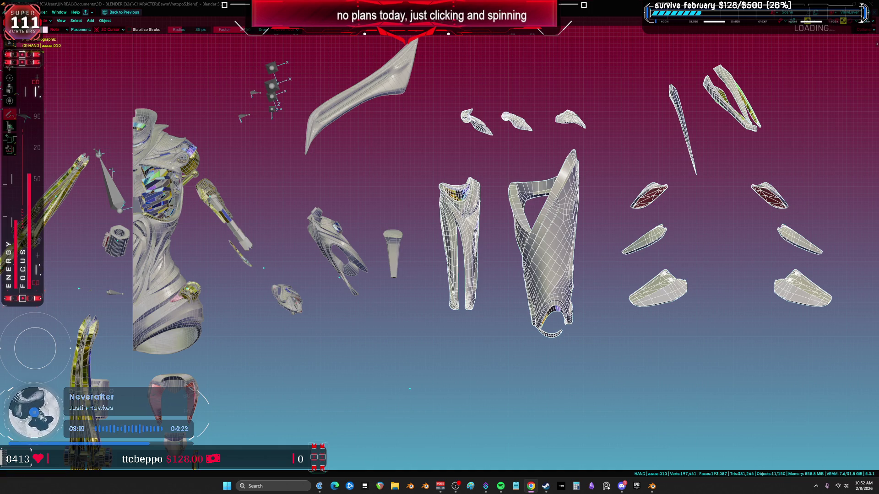
middle_drag(425, 232, 402, 231)
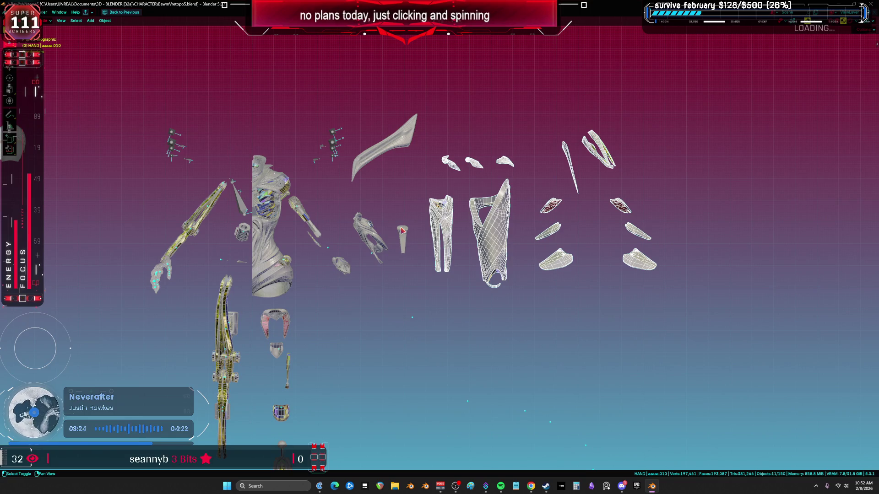
key(KP_Divide)
key(KP_Divide)
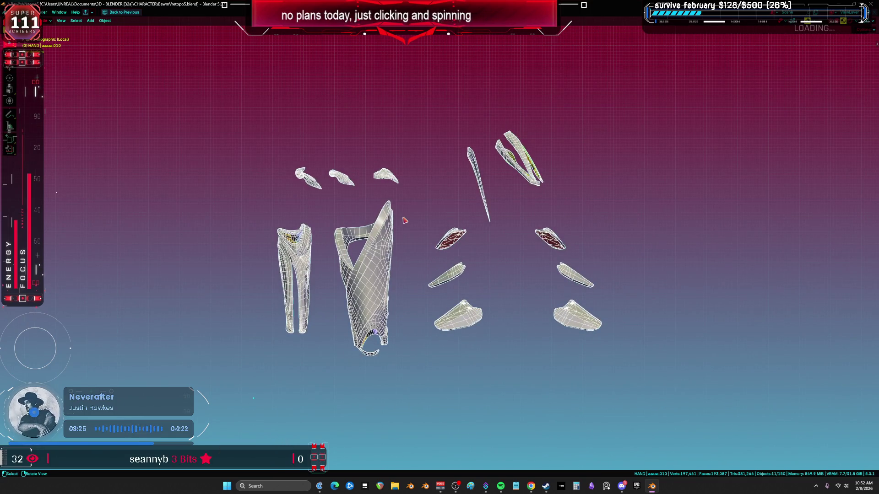
key(Home)
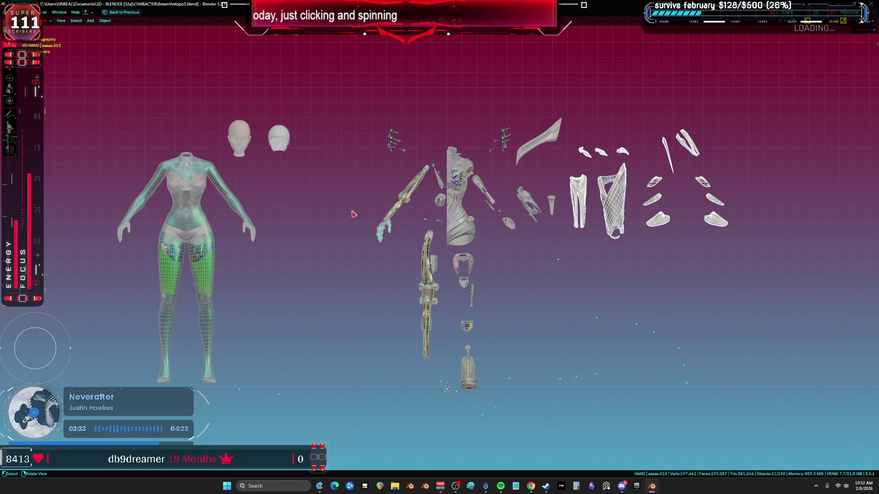
scroll(353, 214, up, 2)
Step: In Edit Mode on the isolated body, hide the main body surface, leaving the shin cylinders
click(230, 216)
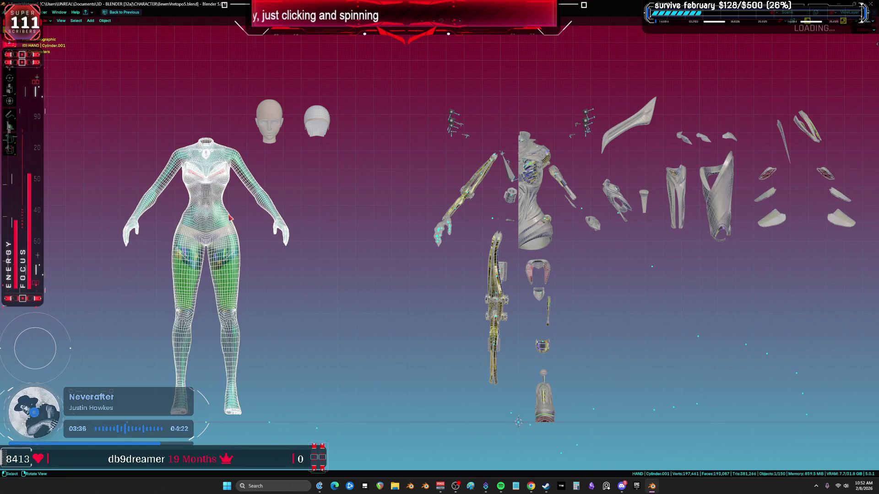
key(Tab)
key(slash)
scroll(227, 212, up, 6)
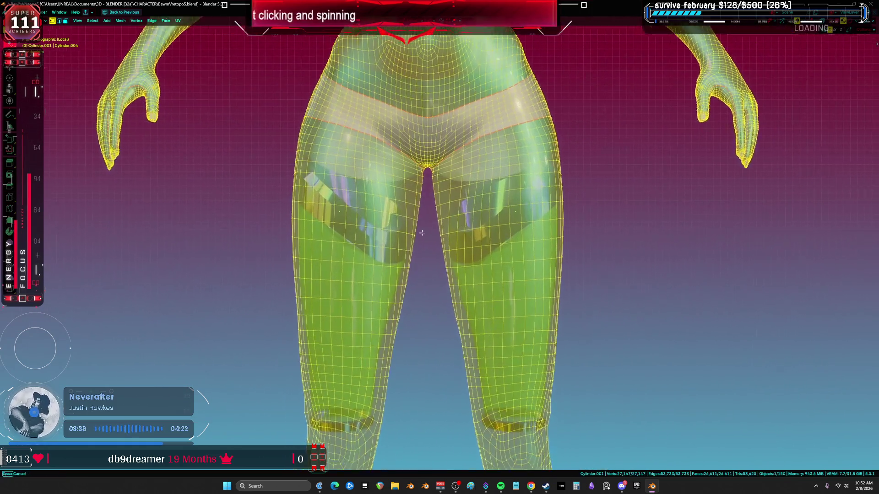
middle_drag(422, 232, 451, 213)
key(alt+a)
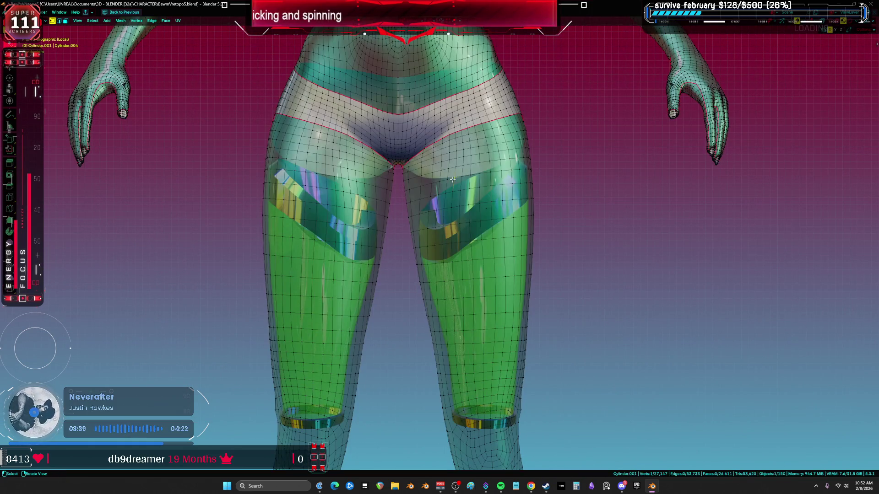
key(l)
key(h)
Step: Separate both shin-guard cylinders from the body into a new object
key(l)
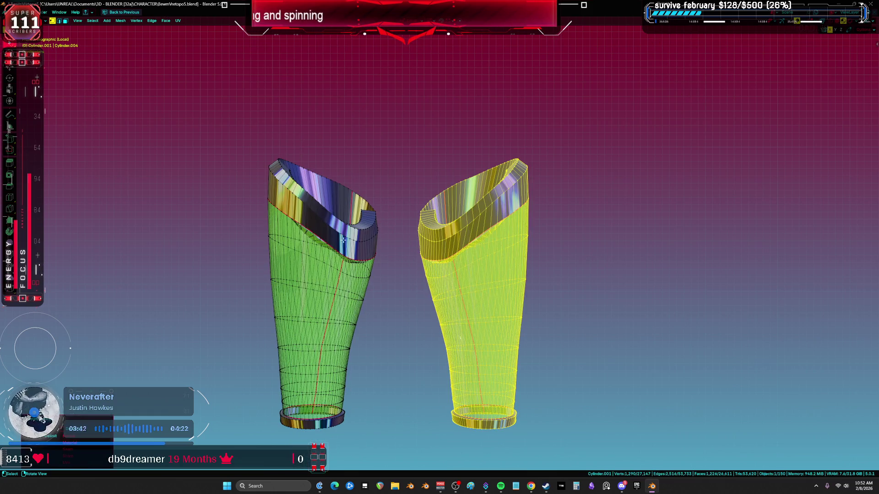
key(l)
scroll(356, 246, down, 5)
key(p)
click(399, 247)
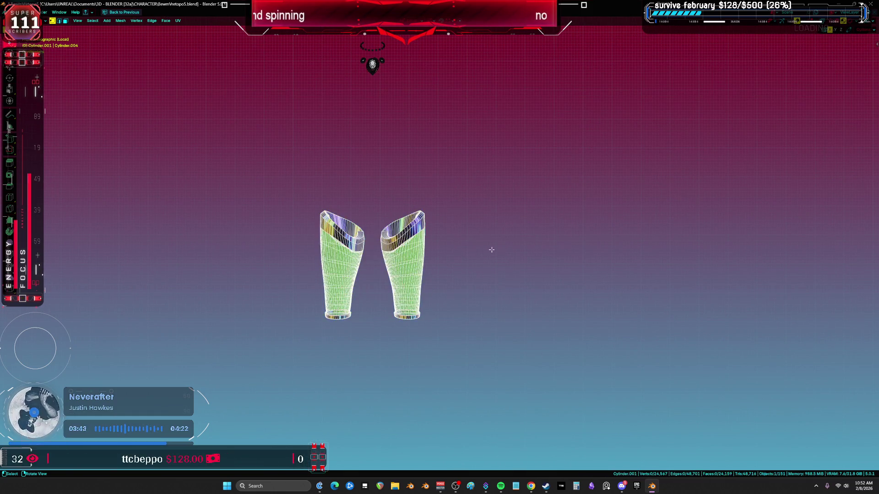
key(Tab)
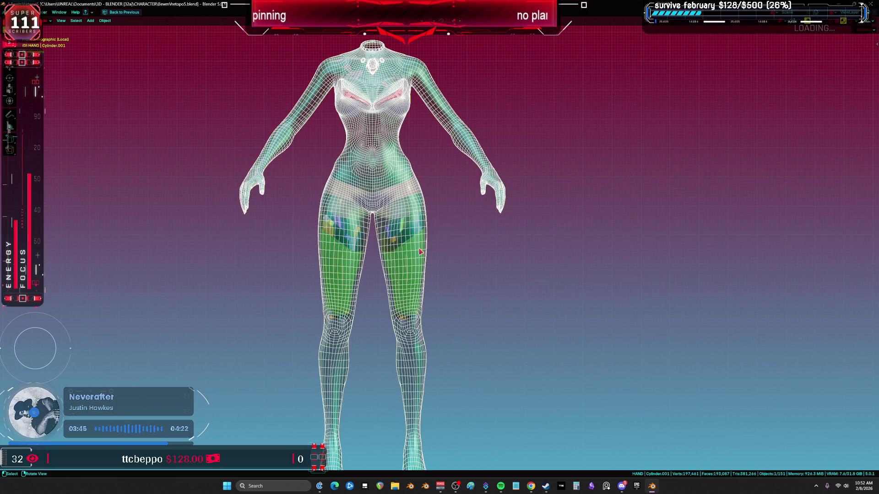
Step: Clear the separated cylinders' location and frame them with all parts visible
click(420, 251)
key(alt+g)
key(KP_Decimal)
scroll(430, 253, down, 5)
key(KP_Divide)
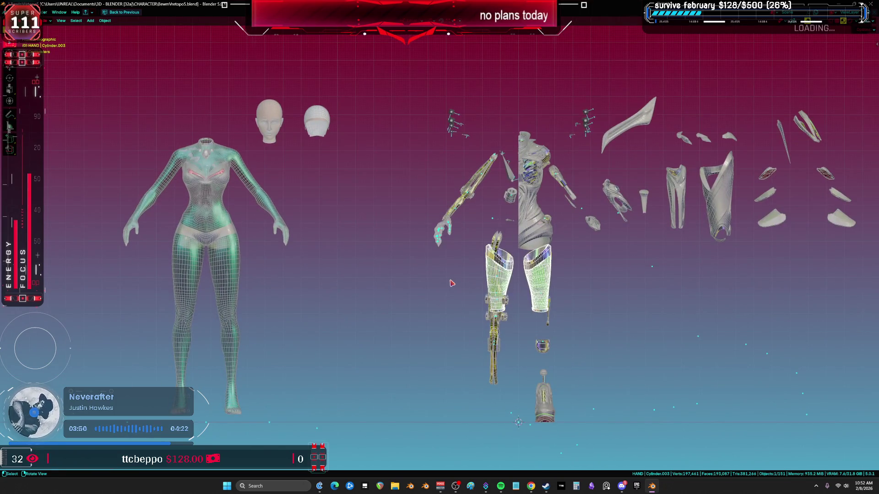
key(KP_Decimal)
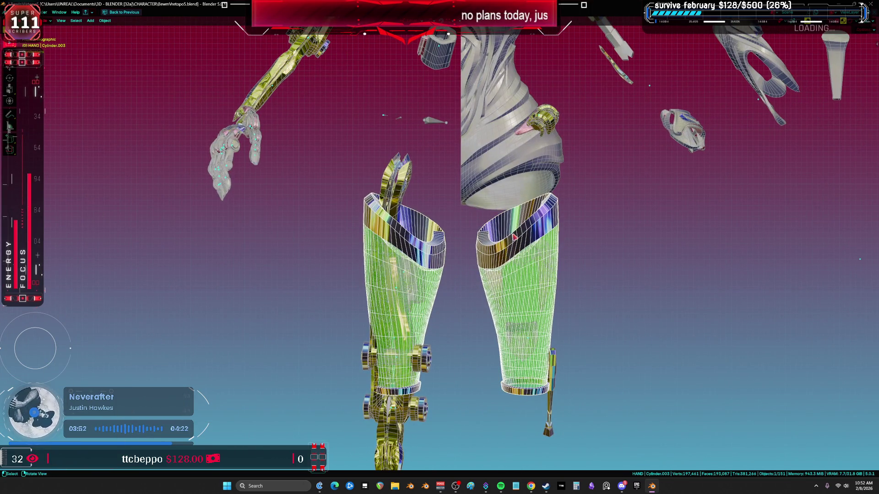
Step: Delete the left shin-guard cylinder's vertices, keeping only one guard
key(Tab)
key(l)
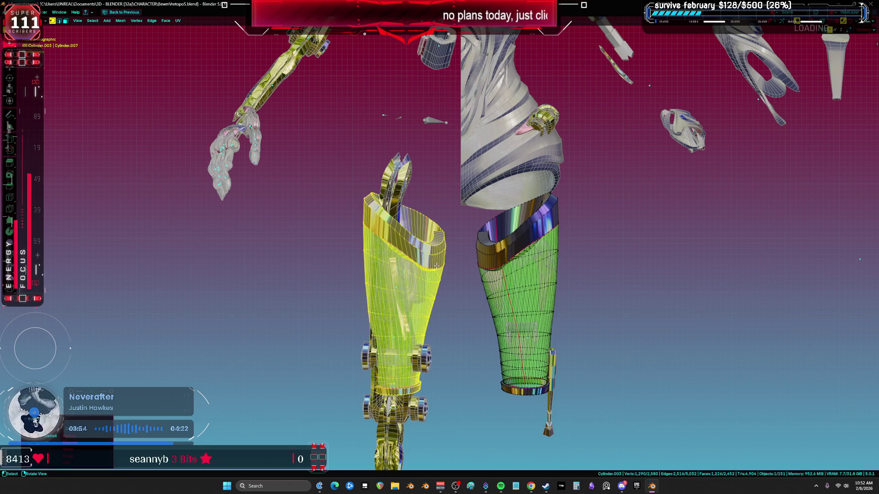
key(x)
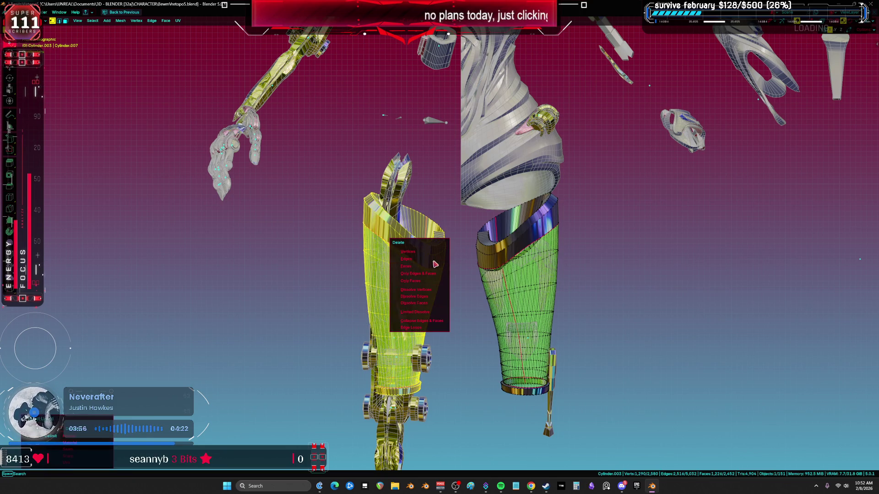
click(416, 252)
key(Tab)
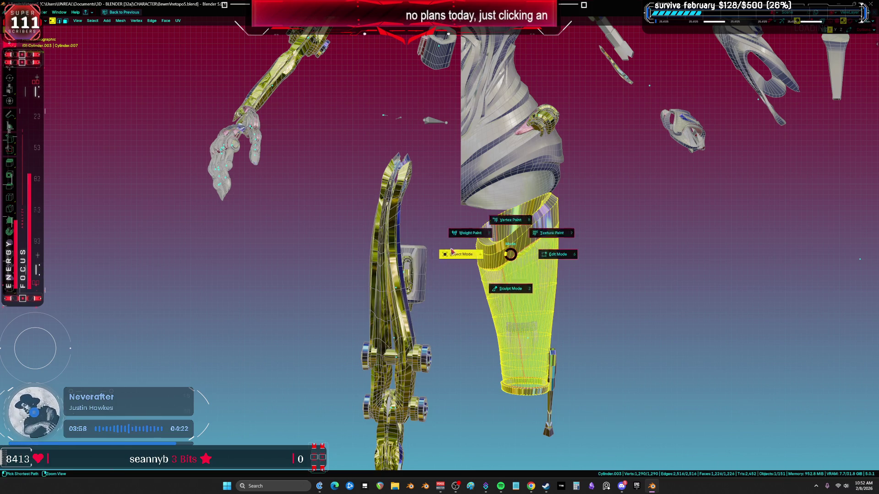
Step: Select the torso mesh aaaaa.010 and restore the full workspace layout
click(493, 178)
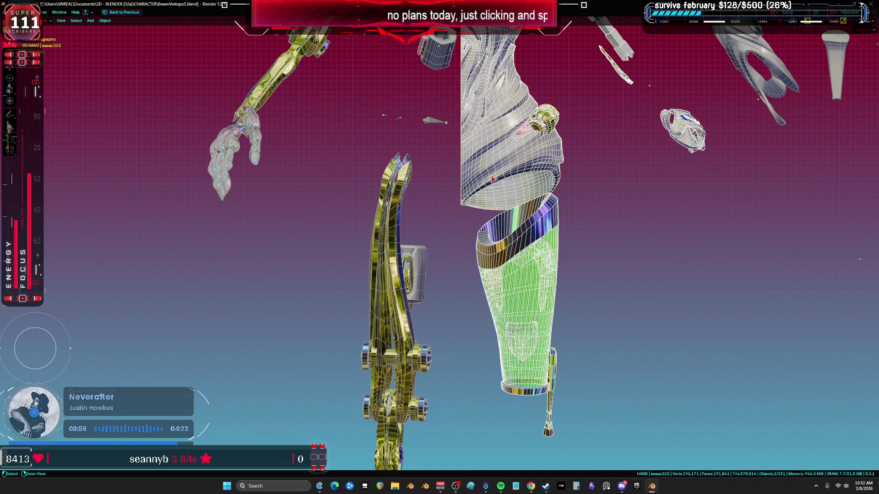
key(F3)
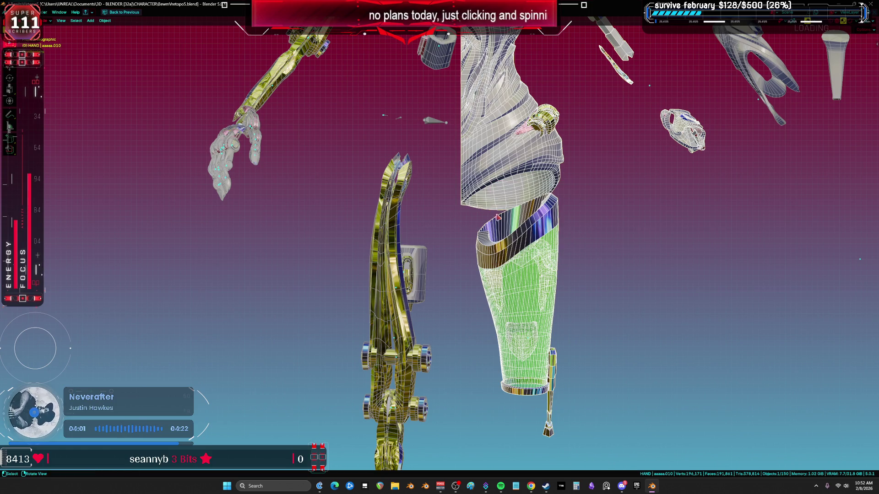
key(F3)
key(Escape)
key(ctrl+space)
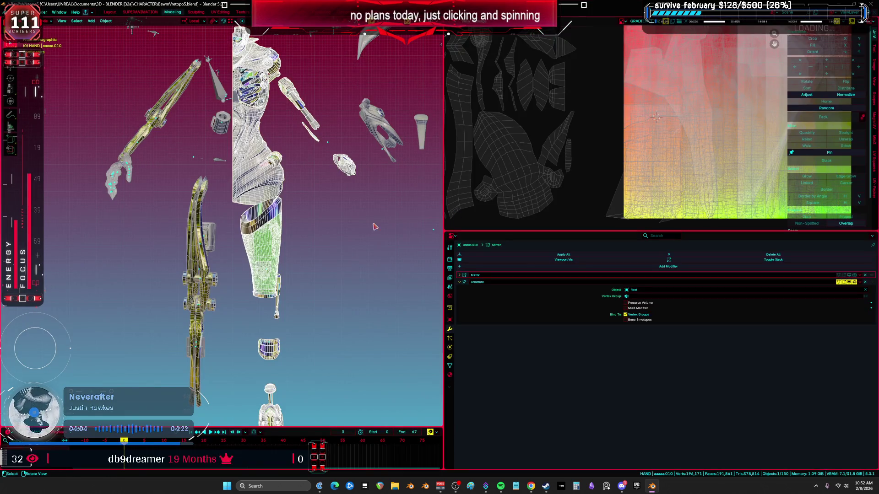
Step: Isolate the torso and remove its unused empty material slots
key(Tab)
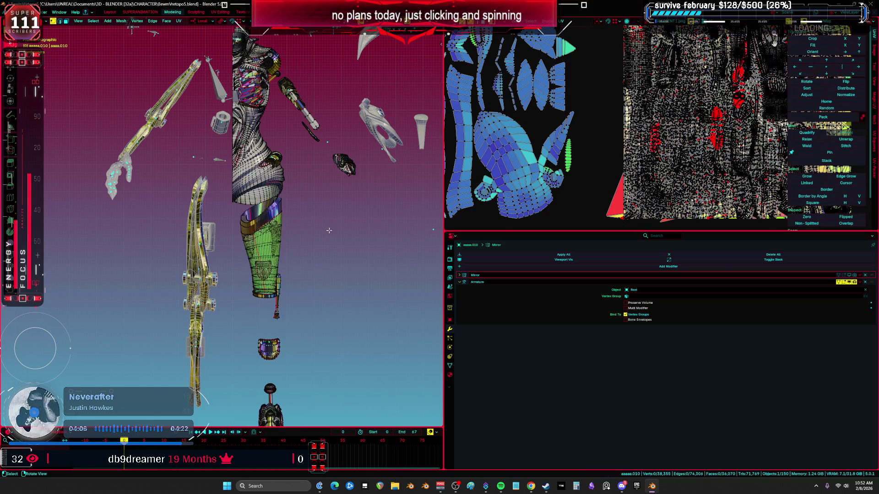
click(449, 378)
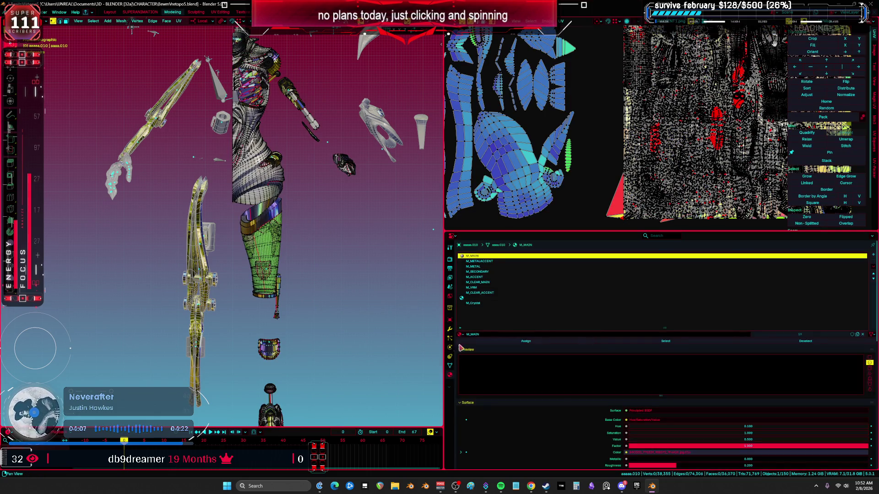
click(504, 298)
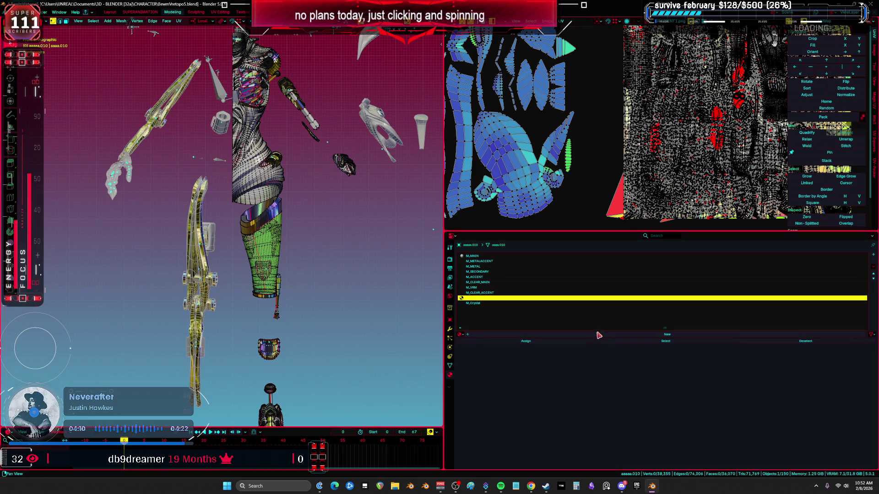
click(298, 269)
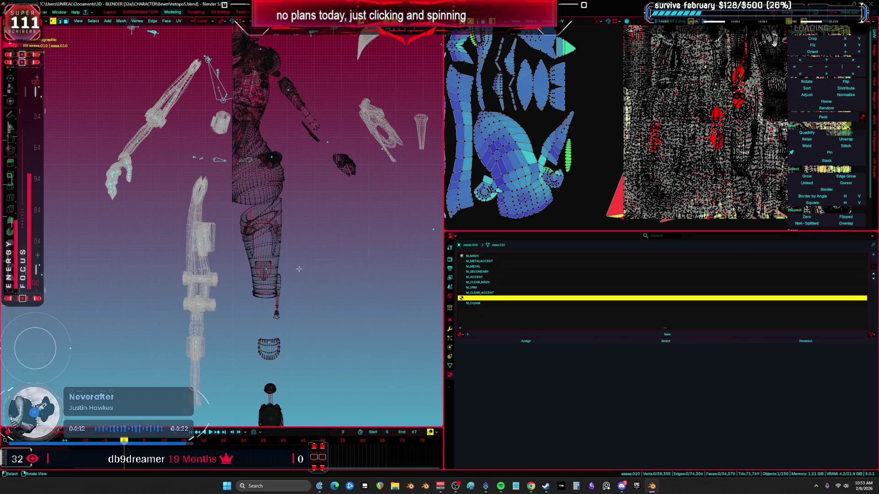
key(KP_Divide)
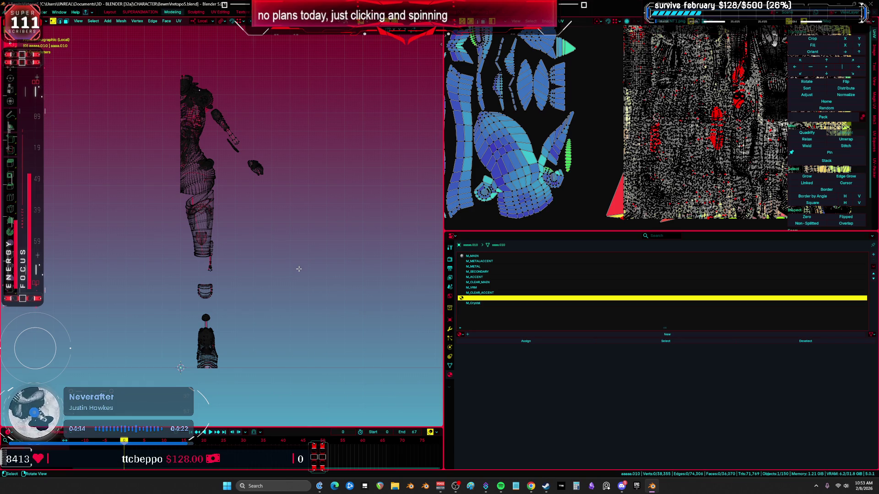
key(Tab)
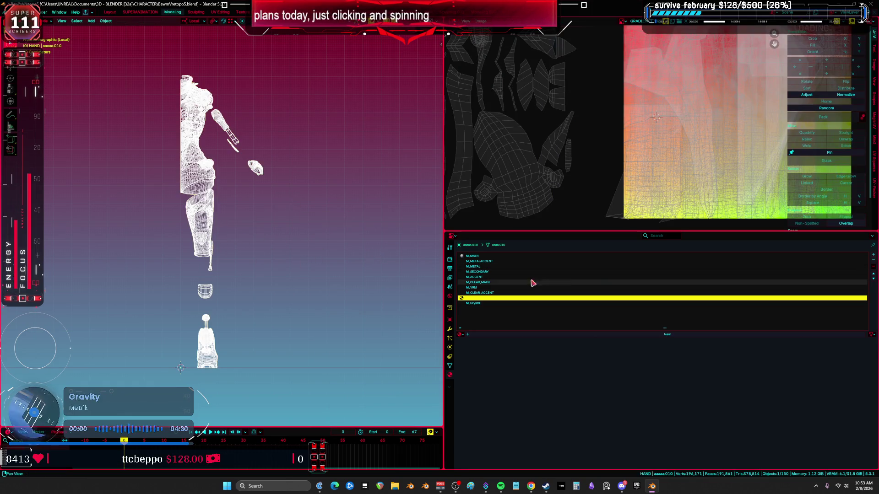
click(873, 277)
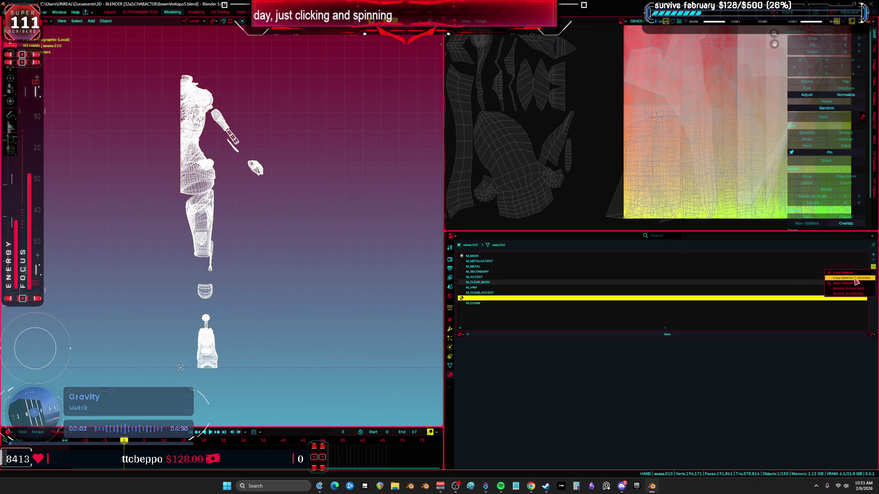
click(852, 290)
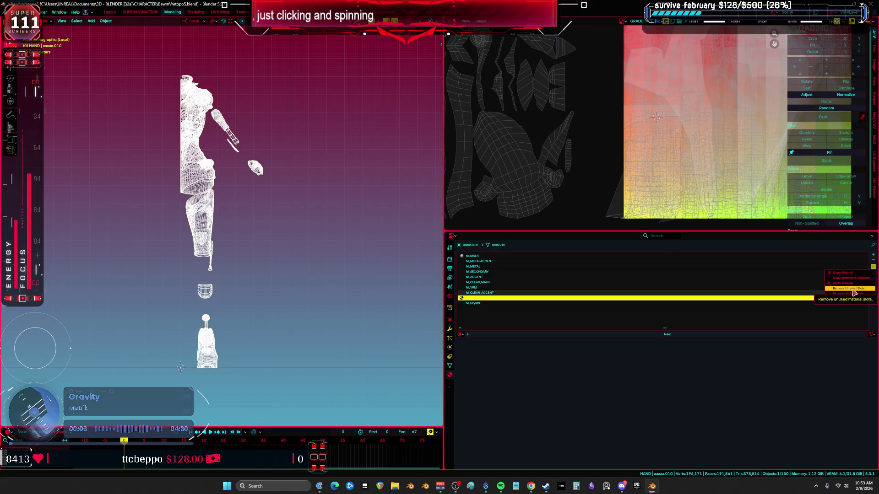
Step: Reassign the torso faces using M_METAL to M_CLEAR_ACCENT
click(498, 267)
scroll(314, 253, up, 5)
key(Tab)
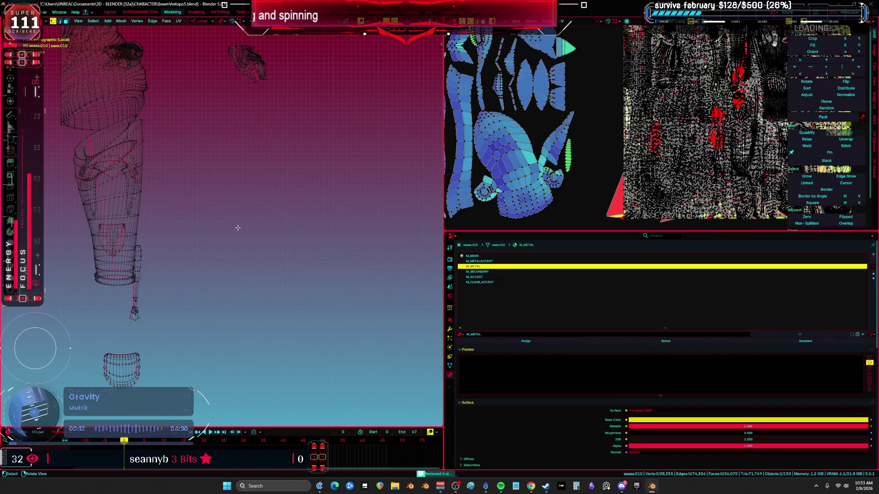
click(625, 343)
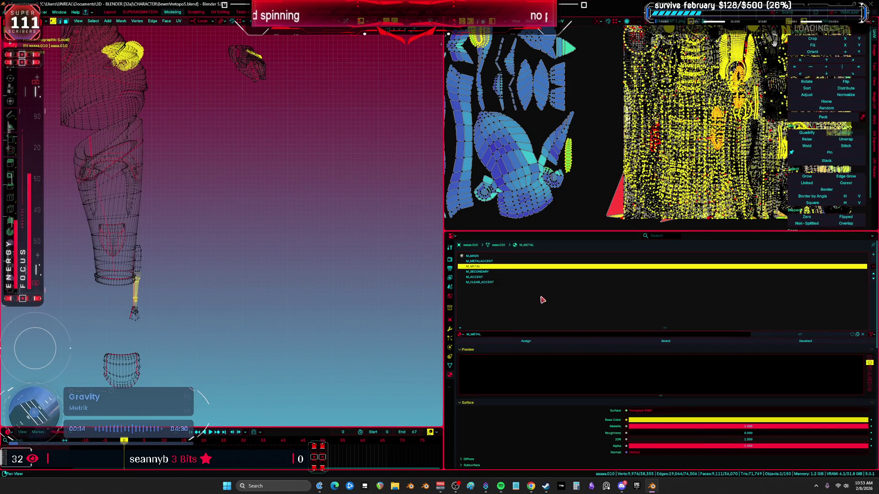
click(505, 283)
click(527, 341)
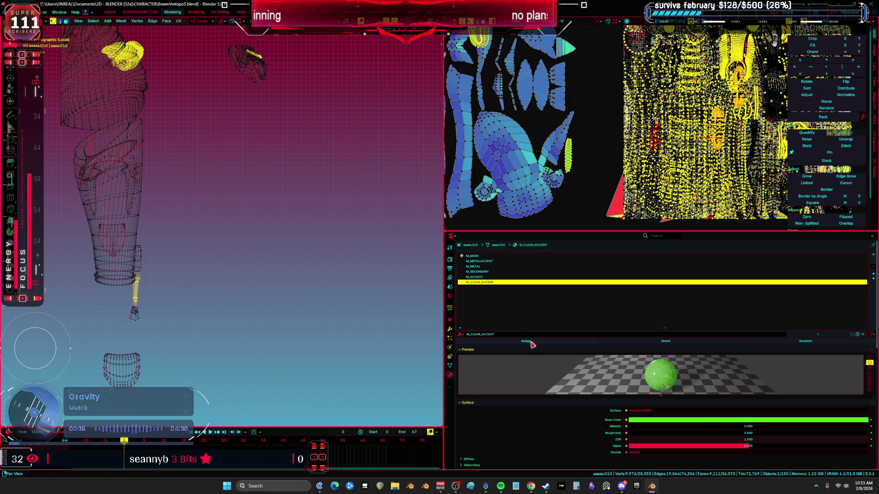
key(Tab)
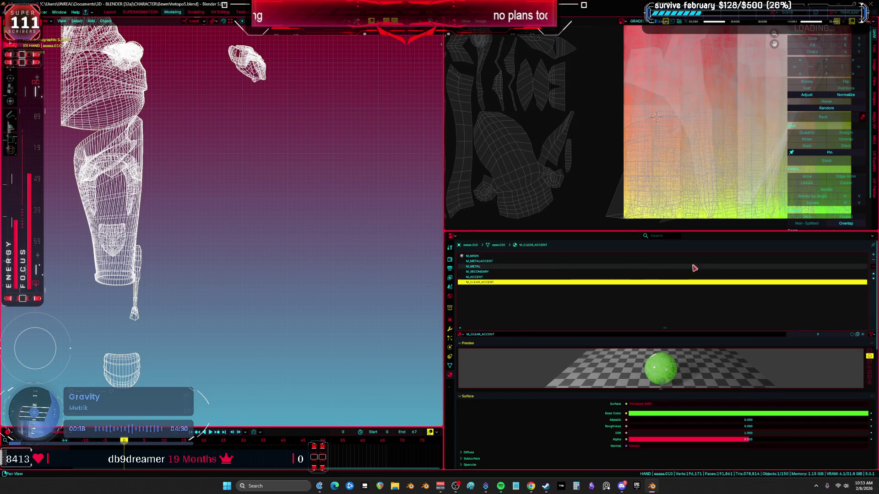
Step: Remove the now-unused M_METAL slot and show all scene objects again
click(873, 274)
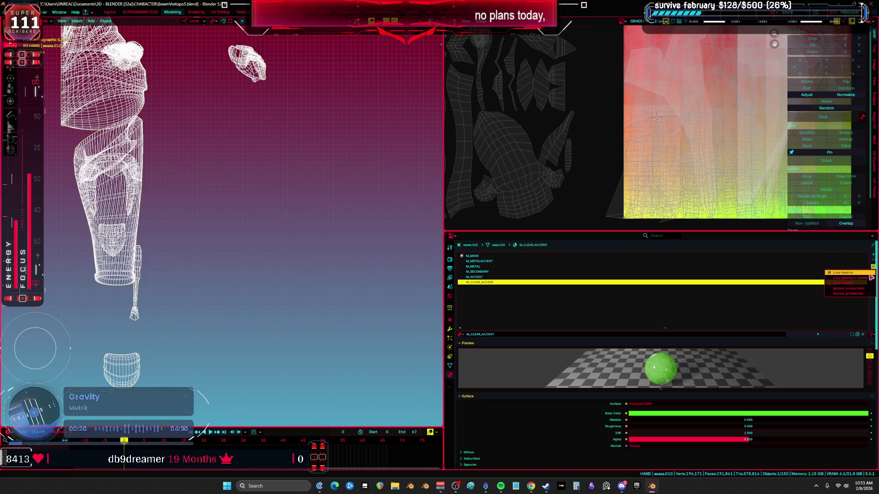
click(847, 292)
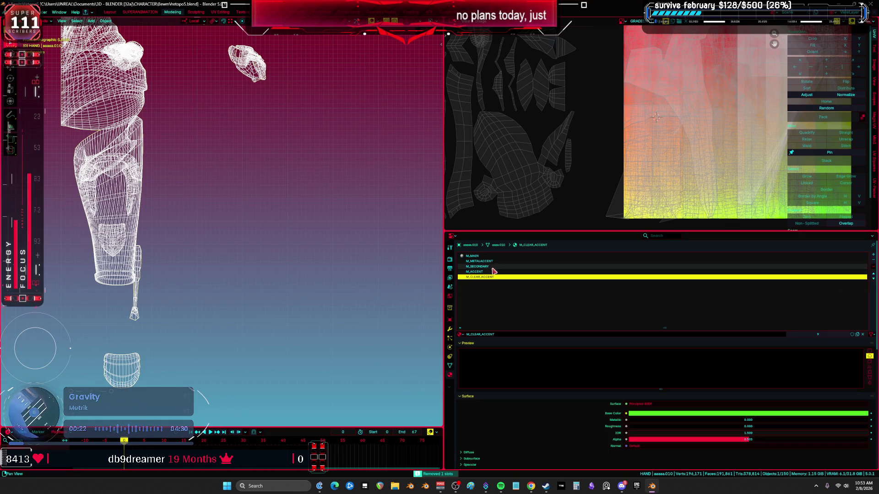
scroll(323, 256, down, 5)
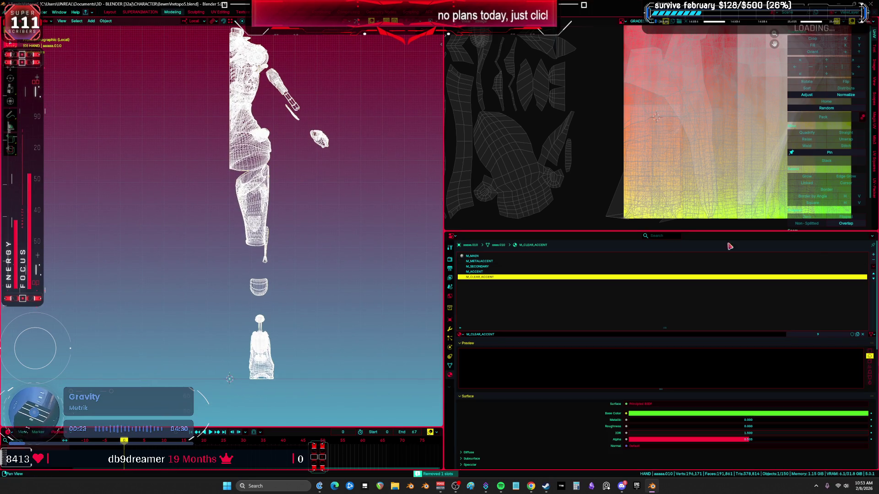
drag(444, 202, 679, 201)
key(KP_Divide)
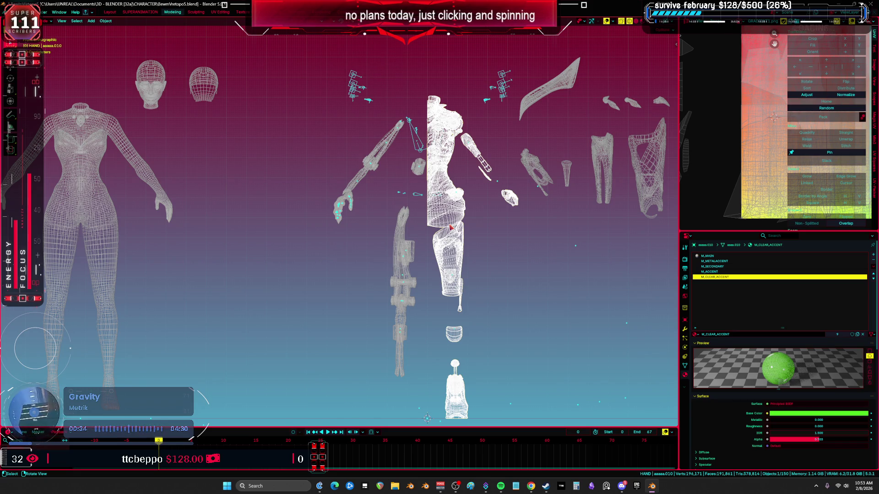
Step: Pan toward the loose pieces, select the DS_Forearm.001 cone, then deselect it
shift+middle_drag(450, 228, 442, 198)
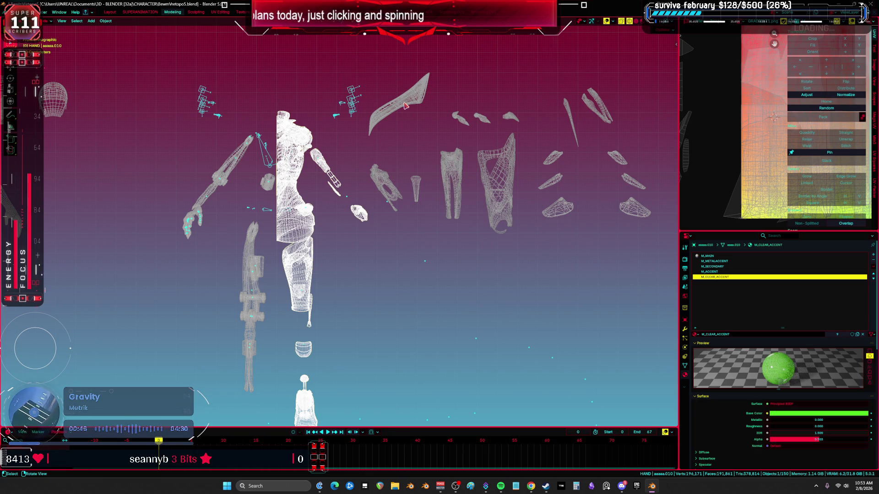
click(419, 196)
click(428, 275)
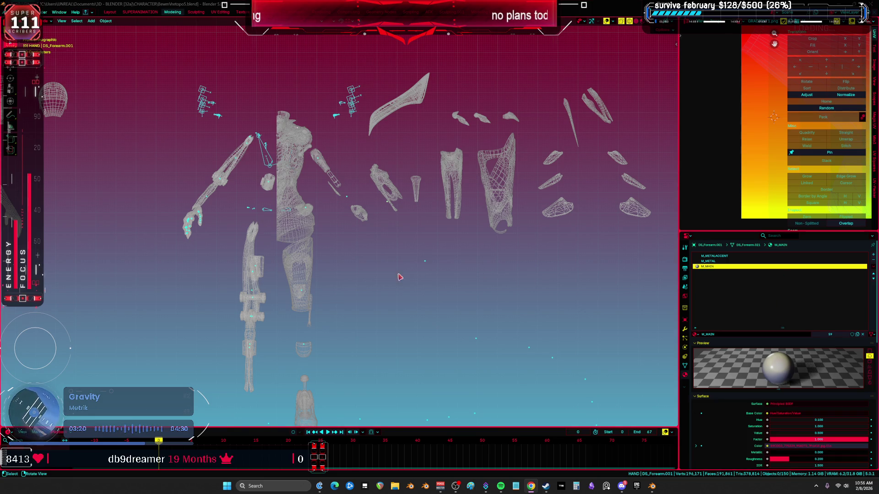
Step: Frame everything, maximize the viewport and undo to return the forearm piece onto the torso
key(Home)
scroll(419, 225, up, 2)
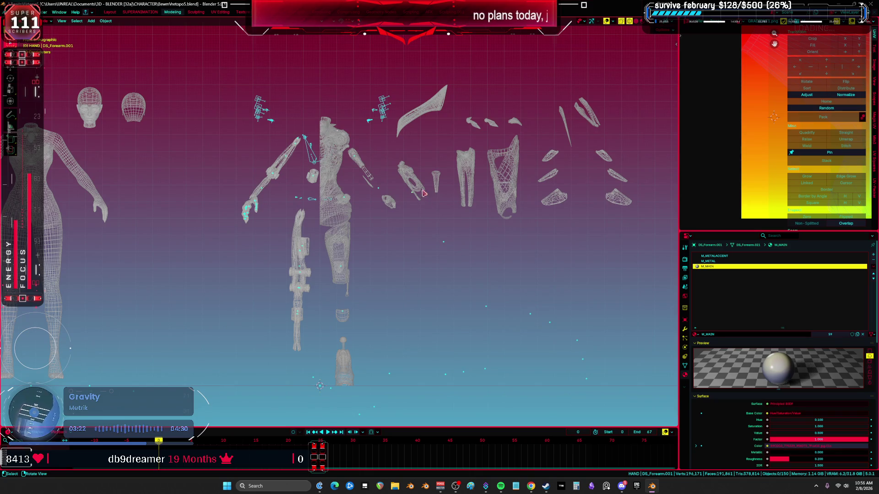
click(413, 178)
key(ctrl+space)
mouse_move(536, 243)
shift+middle_down()
mouse_move(469, 234)
mouse_move(556, 229)
shift+middle_up()
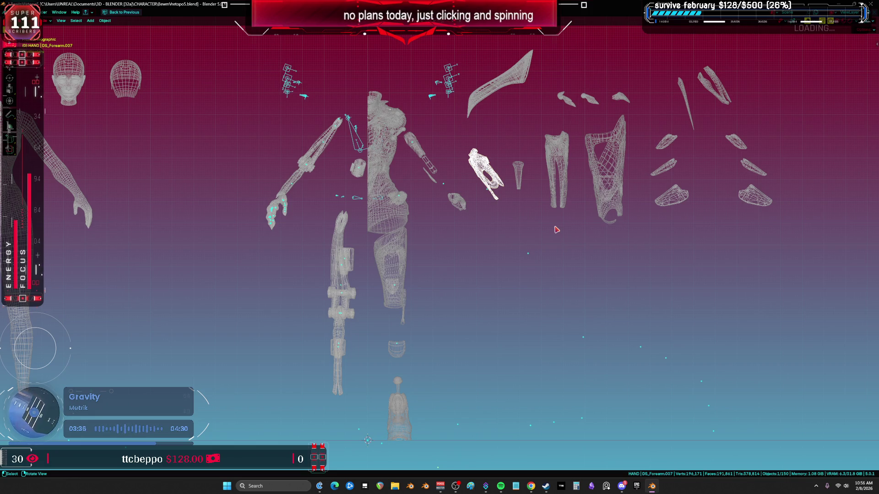
click(460, 201)
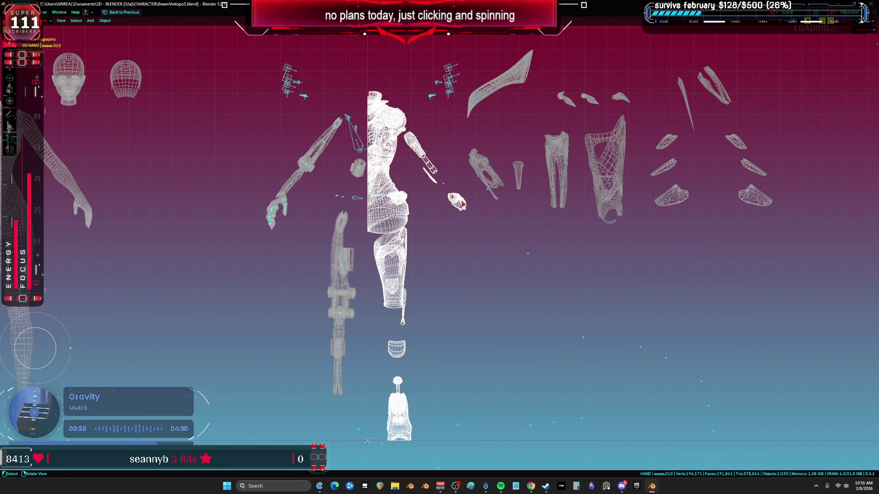
key(ctrl+z)
key(ctrl+z)
key(ctrl+z)
Step: Box-select the loose right-side pieces and snap them back onto the body with Alt+G
mouse_move(810, 231)
mouse_down()
mouse_move(780, 202)
mouse_move(540, 59)
mouse_up()
key(alt+g)
shift+middle_drag(434, 201, 498, 222)
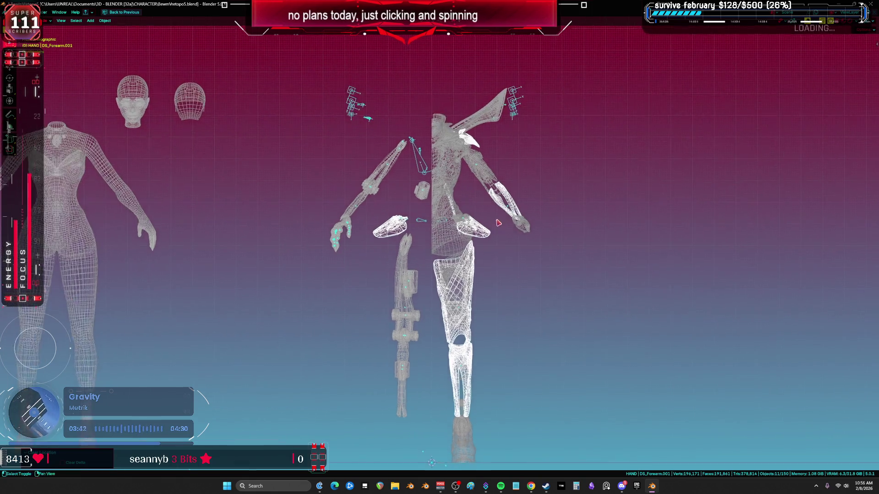
scroll(499, 223, up, 1)
click(417, 185)
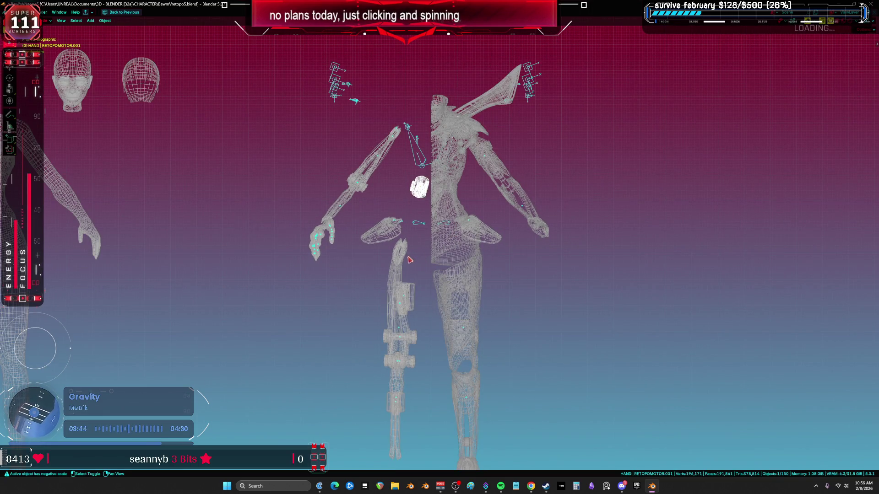
shift+click(405, 262)
shift+middle_drag(417, 296, 401, 239)
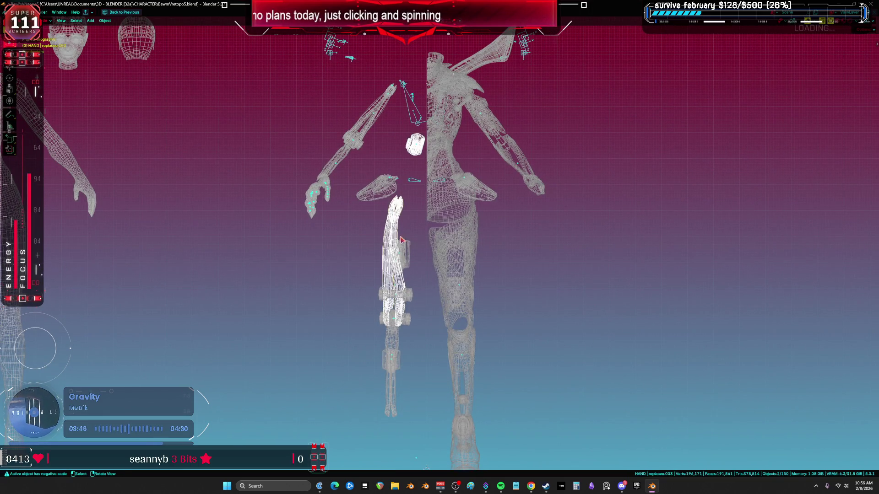
Step: Clear the selection, switch to solid shading and turn viewport overlays on
key(alt+a)
key(z)
scroll(476, 170, up, 2)
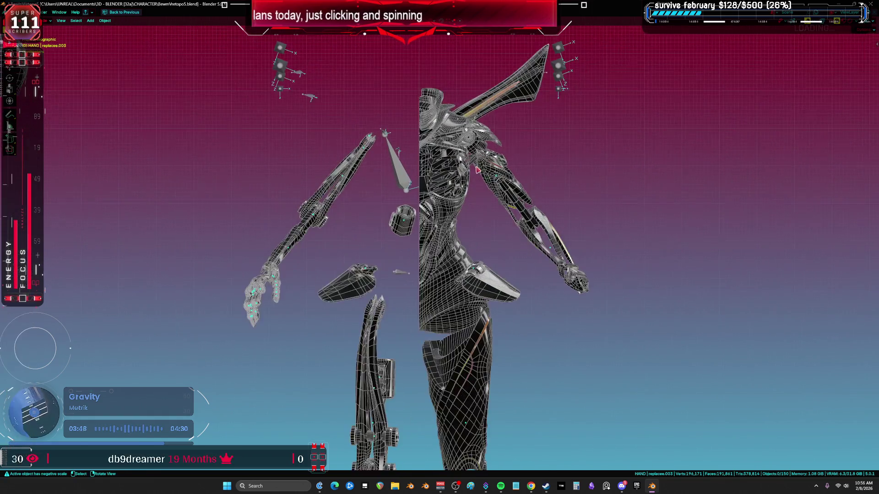
mouse_move(476, 191)
middle_down()
mouse_move(384, 207)
mouse_move(349, 199)
middle_up()
key(shift+alt+z)
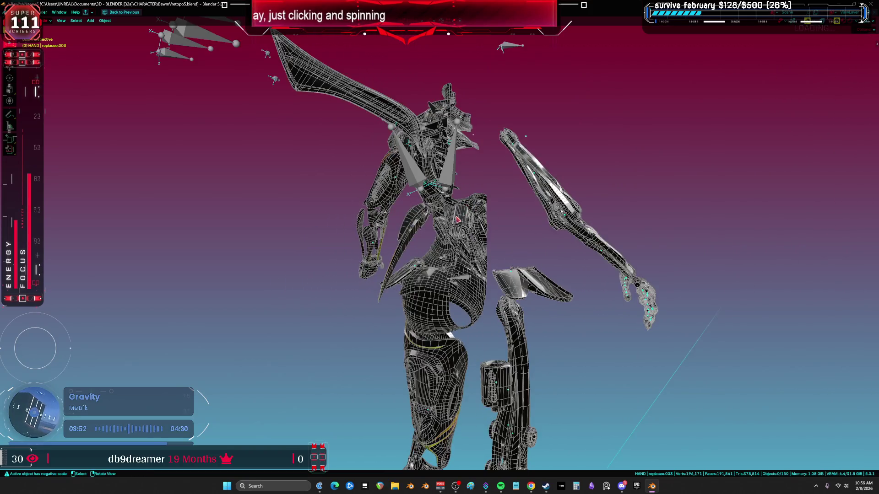
Step: Make RETOPOMOTOR.001 active, view from the front with overlays hidden, and orbit around
click(457, 220)
key(KP_1)
key(shift+alt+z)
key(shift+alt+z)
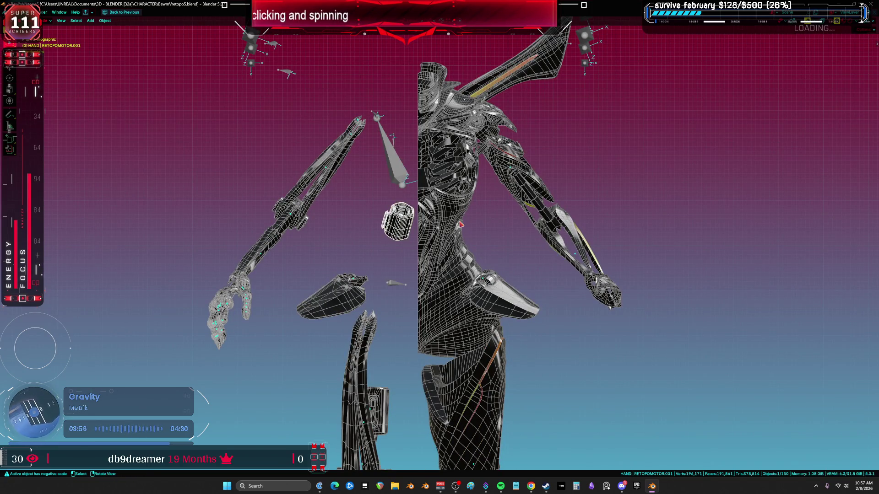
key(shift+alt+z)
scroll(440, 229, down, 4)
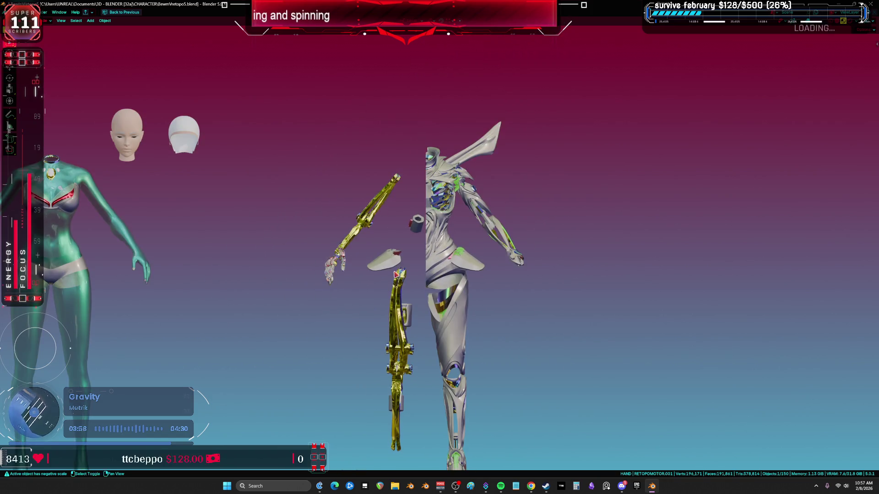
scroll(427, 220, up, 5)
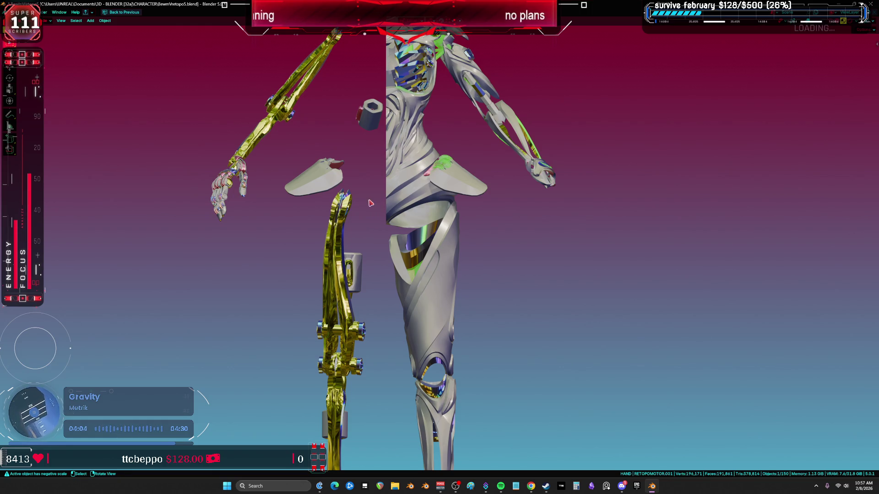
mouse_move(339, 181)
middle_down()
mouse_move(396, 204)
mouse_move(445, 154)
mouse_move(424, 156)
mouse_move(443, 203)
mouse_move(489, 181)
mouse_move(462, 227)
middle_up()
Step: In Edit Mode on the isolated torso, hide the connected body surface geometry
key(Tab)
key(alt+a)
key(l)
scroll(496, 277, down, 3)
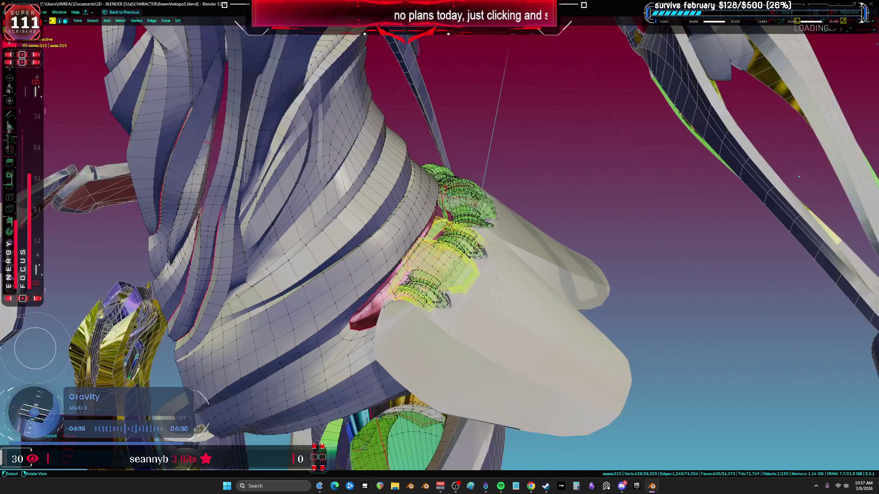
key(KP_Divide)
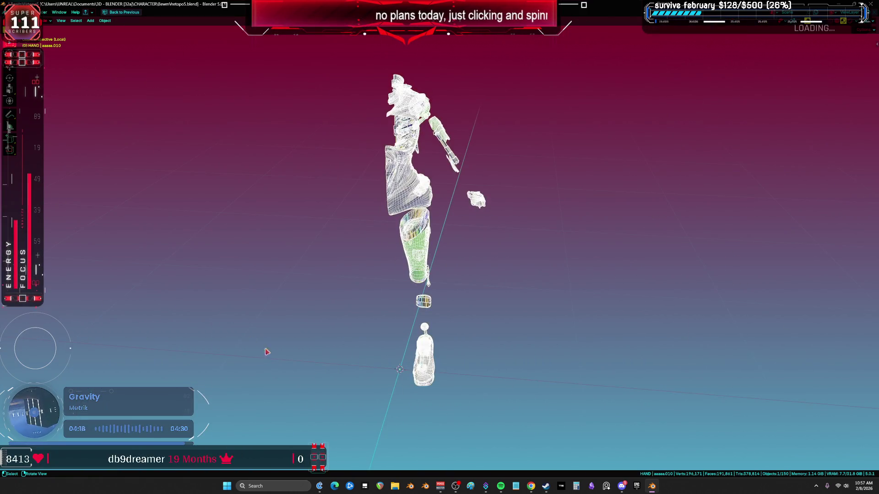
scroll(410, 259, up, 5)
click(410, 259)
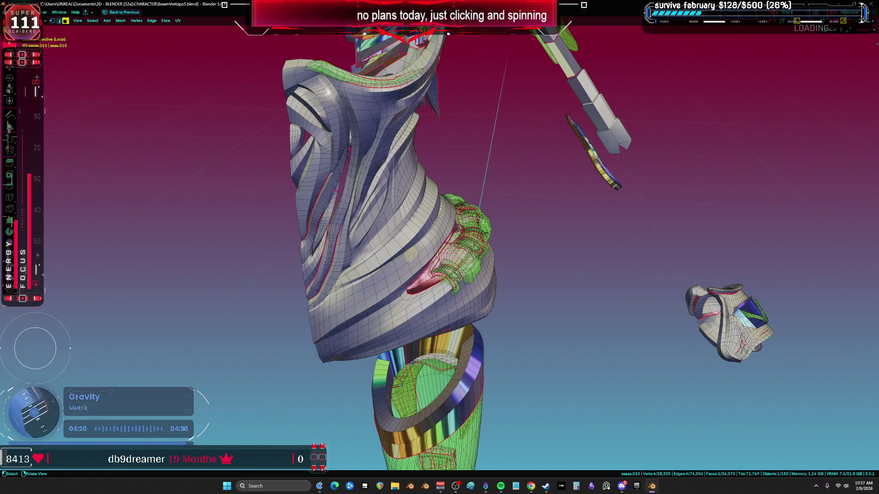
key(h)
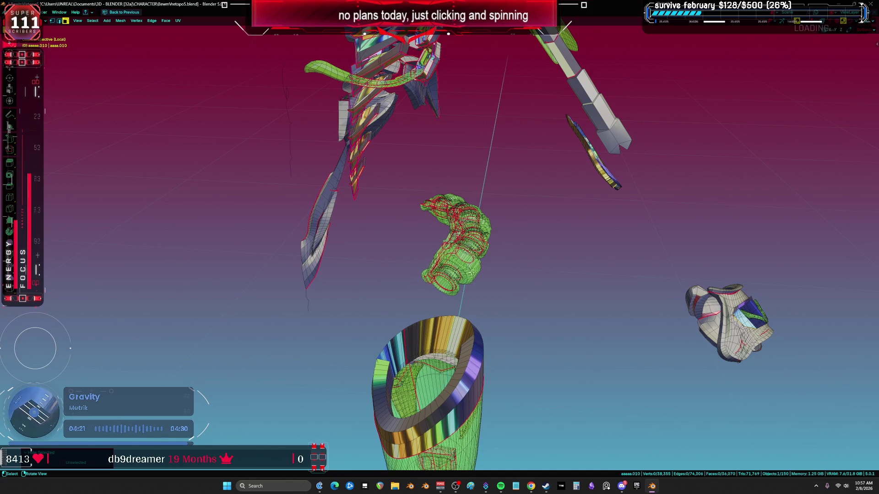
Step: In wireframe vertex mode, select the coiled green hip part and restore the layout
key(shift+z)
key(1)
mouse_move(533, 186)
mouse_down()
mouse_move(526, 235)
mouse_move(412, 309)
mouse_move(386, 197)
mouse_up()
key(ctrl+space)
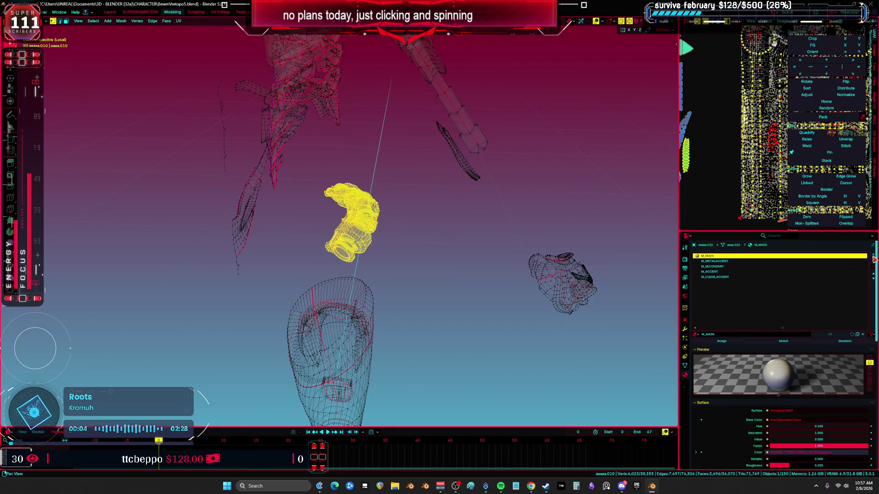
Step: Add a new material slot to the coiled hip piece and assign M_METAL
click(872, 255)
click(696, 335)
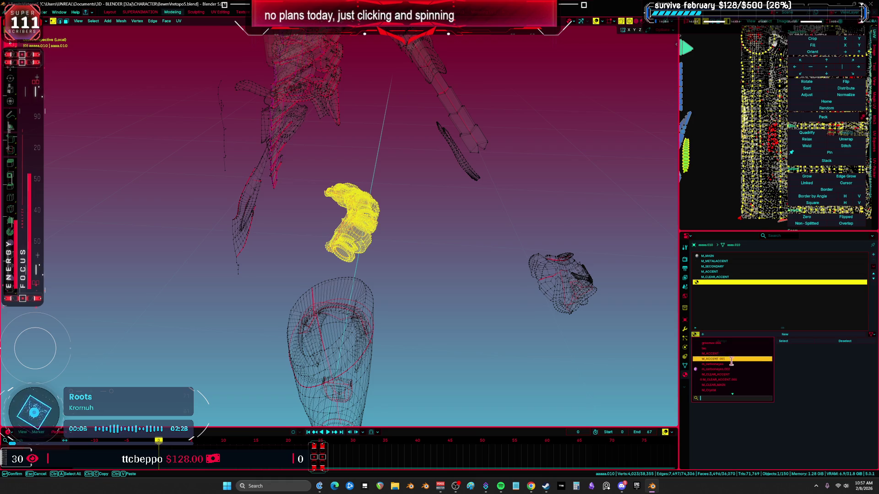
text(meta)
click(718, 343)
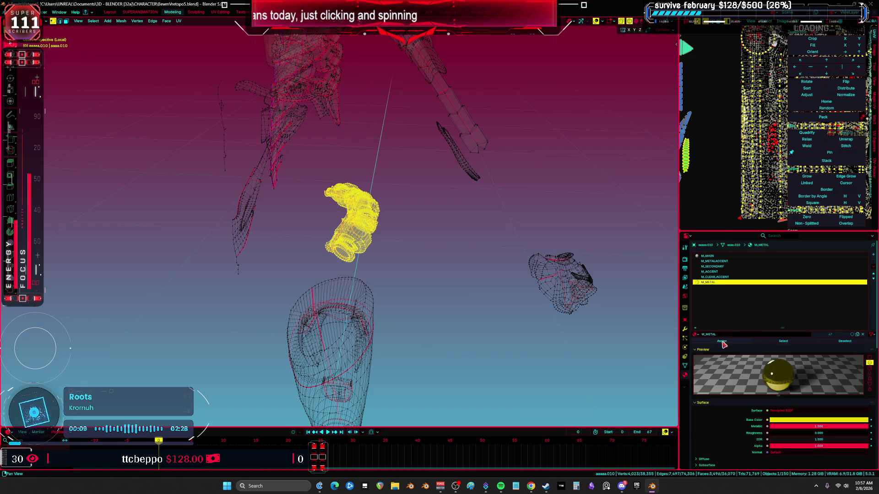
Step: Preview the metal material on the mesh, hiding and unhiding it to check
key(z)
click(373, 302)
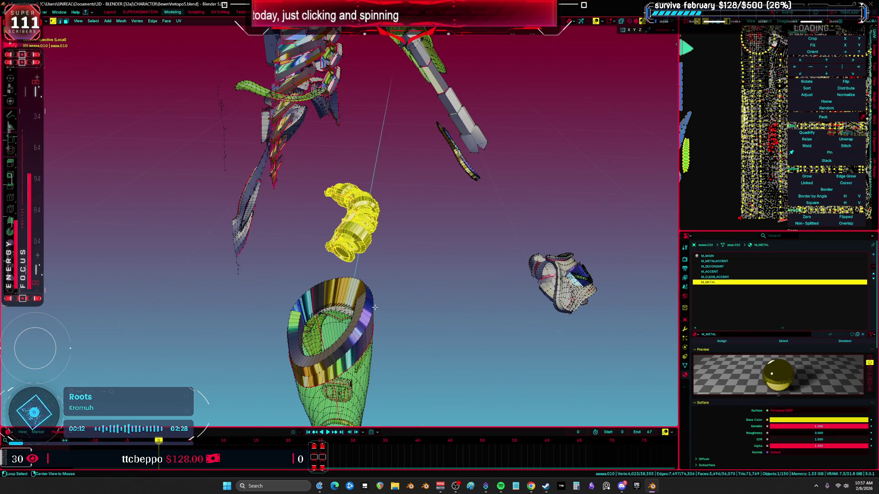
key(h)
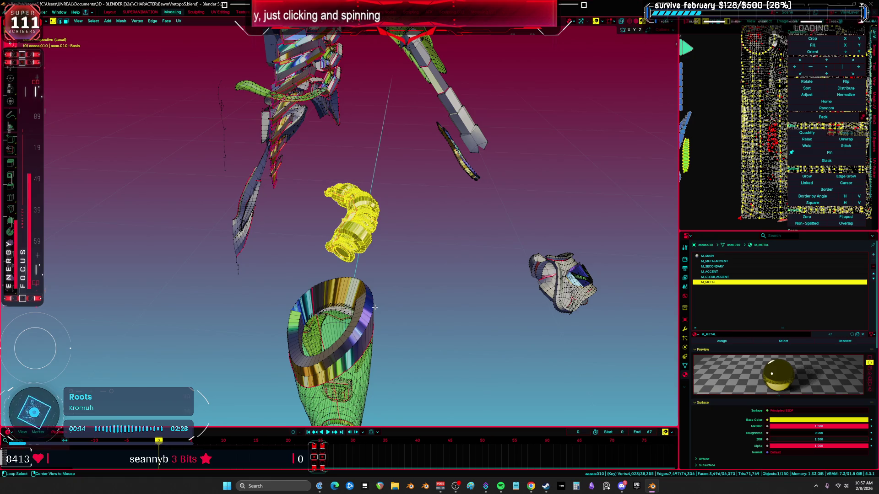
key(alt+h)
mouse_move(366, 302)
middle_down()
mouse_move(272, 261)
mouse_move(436, 260)
middle_up()
scroll(272, 257, up, 5)
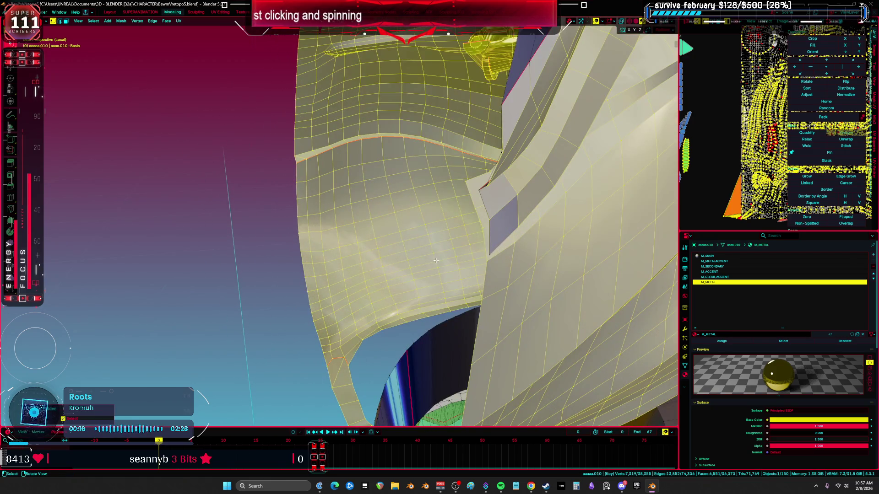
Step: Select all of the mesh, return to Object Mode and switch to wireframe display
key(a)
scroll(487, 257, down, 5)
scroll(496, 262, down, 3)
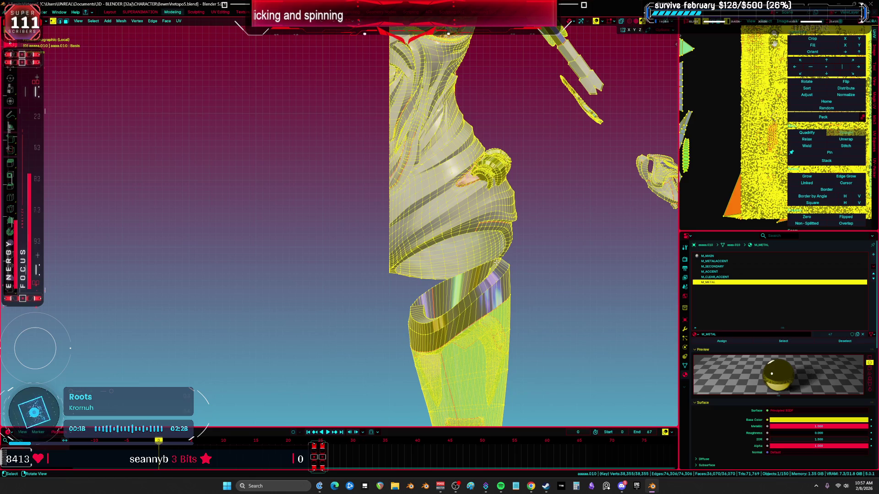
key(Tab)
scroll(513, 266, down, 3)
key(shift+z)
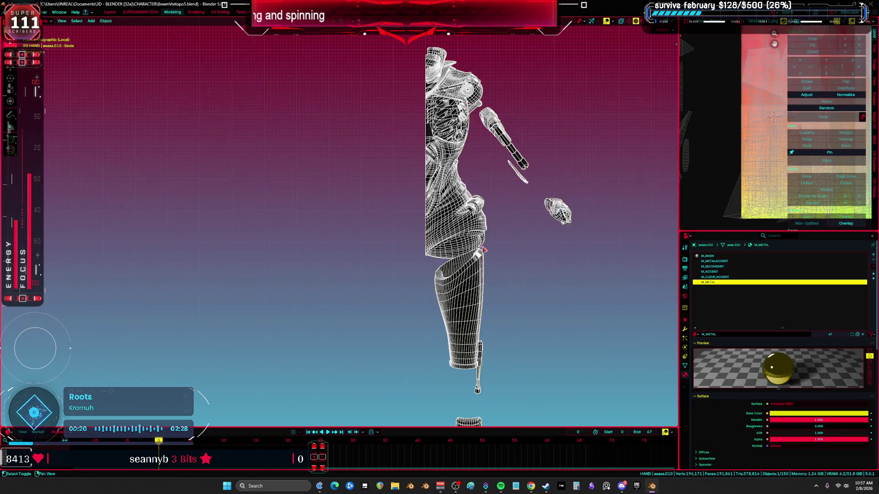
Step: Exit local view, snap to front view and show everything glossy-shaded without overlays
scroll(489, 241, down, 3)
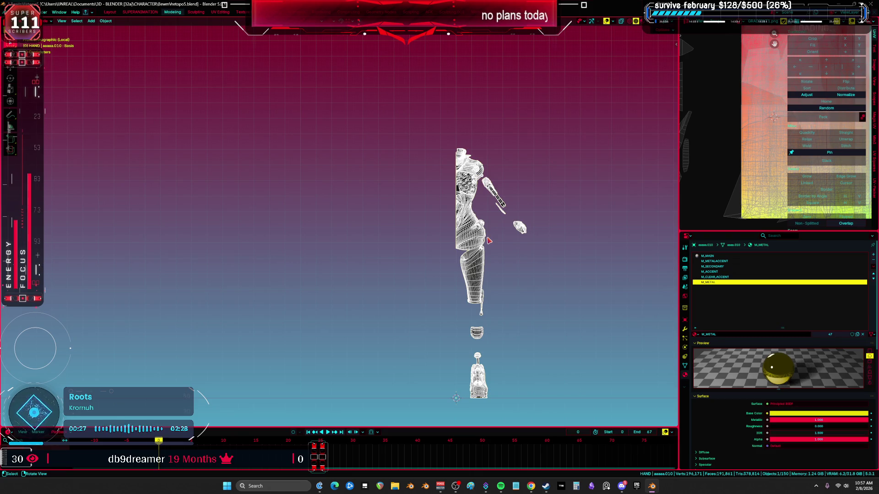
key(Down)
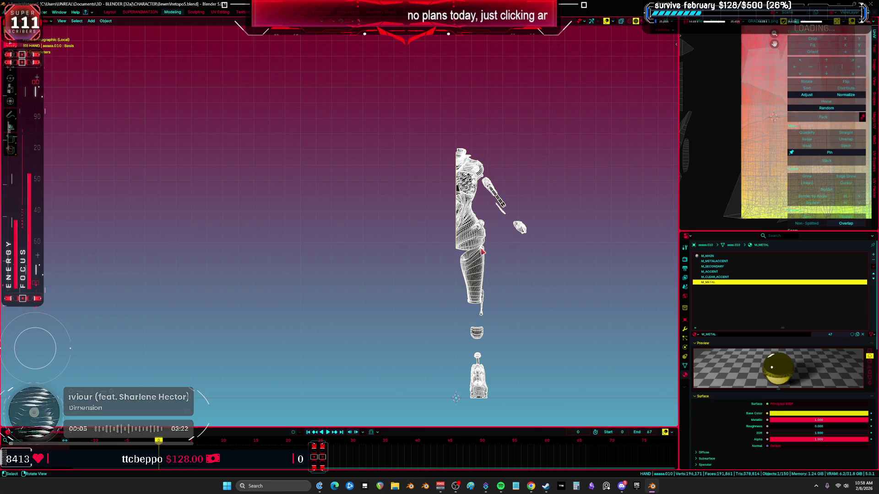
middle_drag(481, 251, 476, 252)
key(KP_Divide)
key(KP_1)
scroll(358, 190, down, 3)
key(shift+alt+z)
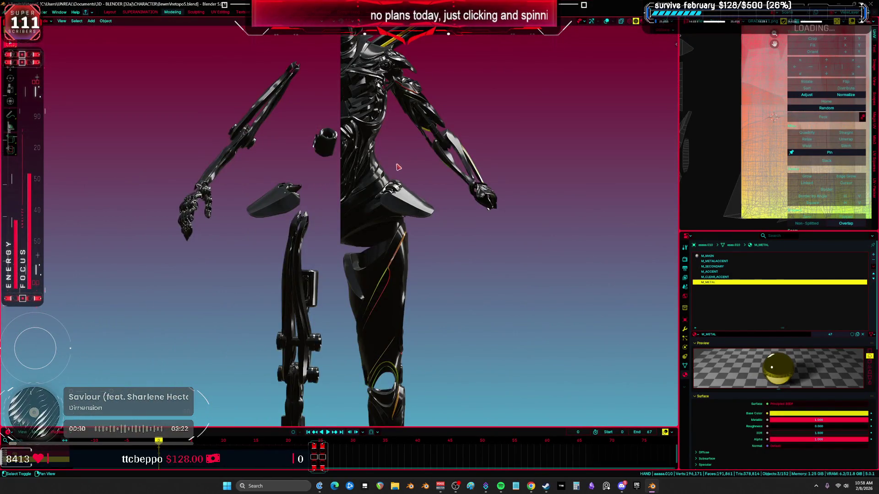
Step: Restore wireframe overlays and hide both head meshes, including the visor head
key(shift+alt+z)
scroll(398, 168, down, 5)
click(144, 190)
key(h)
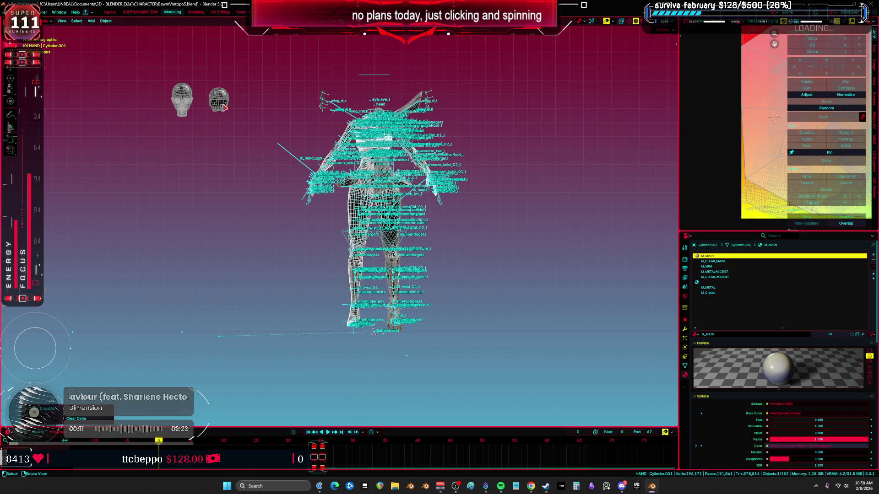
click(224, 107)
key(h)
scroll(403, 195, up, 5)
key(shift+alt+z)
key(shift+alt+z)
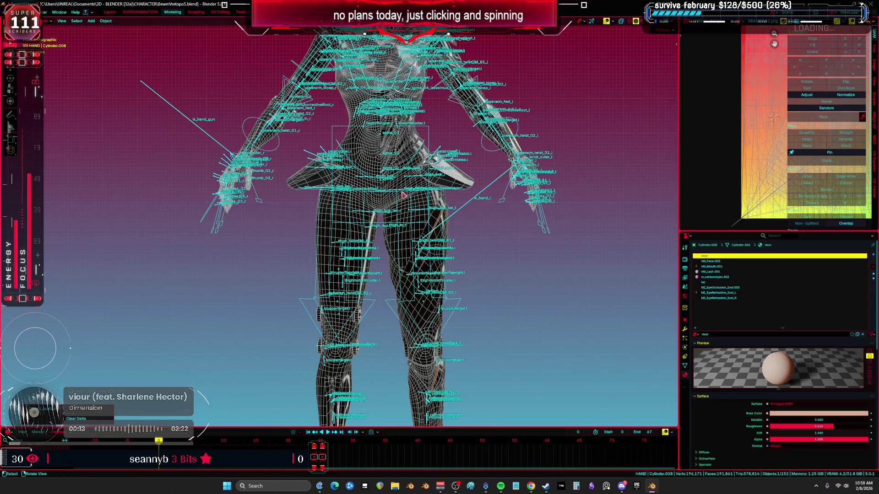
scroll(403, 194, down, 2)
Step: Move the Cylinder.001 body mesh along X to the right, then select DS_Forearm.005
click(348, 221)
key(g)
key(x)
key(x)
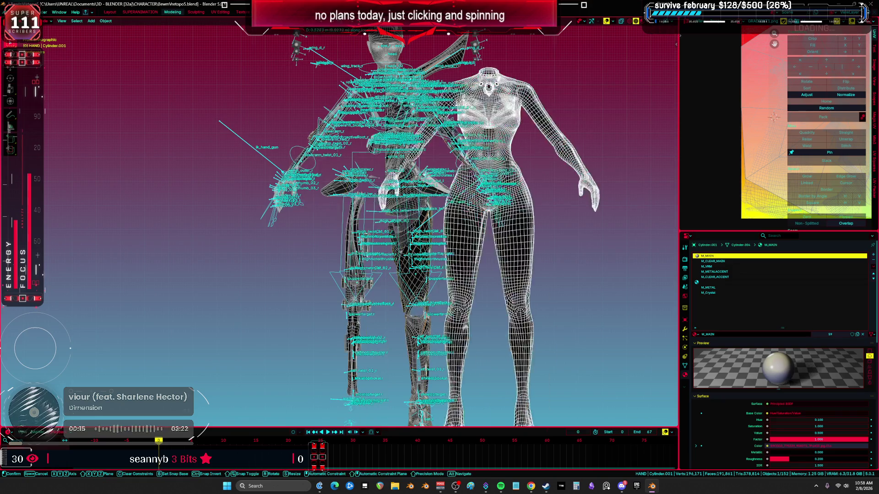
click(601, 198)
click(436, 234)
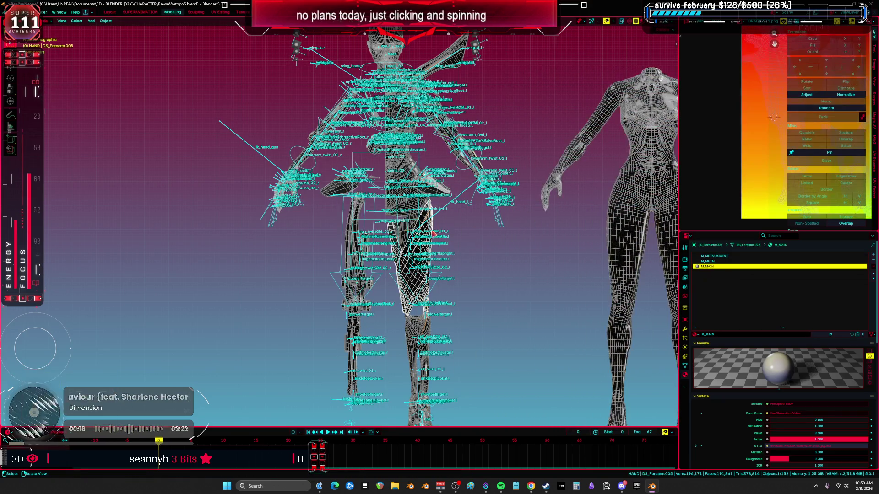
scroll(439, 206, down, 3)
scroll(441, 203, up, 5)
scroll(396, 197, down, 3)
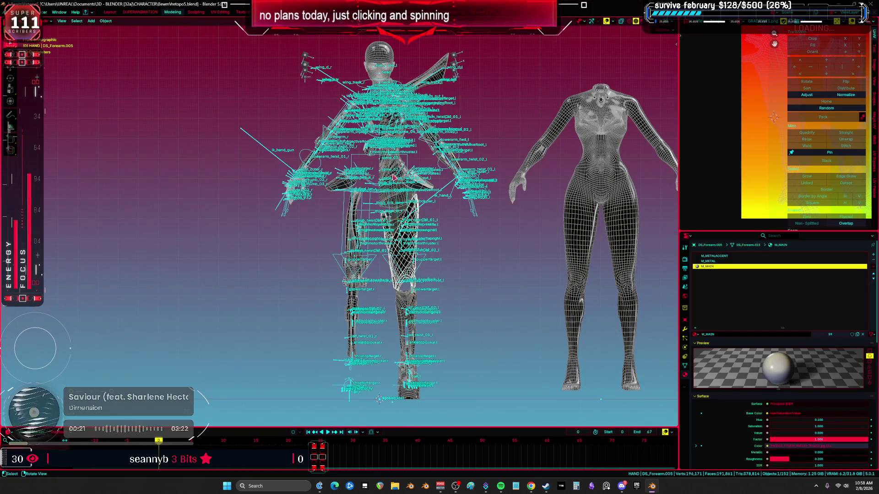
Step: Move the character rig 0.83395 m along X, away from the plain body
click(408, 171)
key(g)
key(x)
key(x)
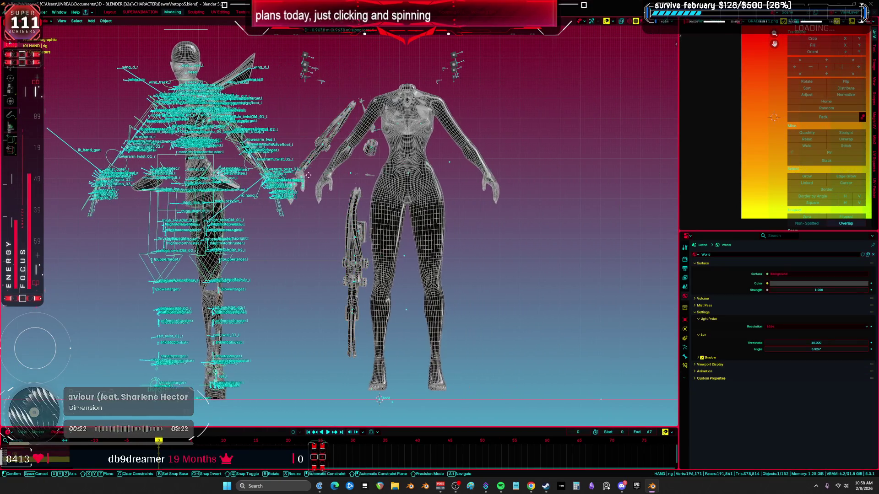
click(430, 209)
Step: Compare shaded and wireframe displays, ending in wireframe front view
key(shift+z)
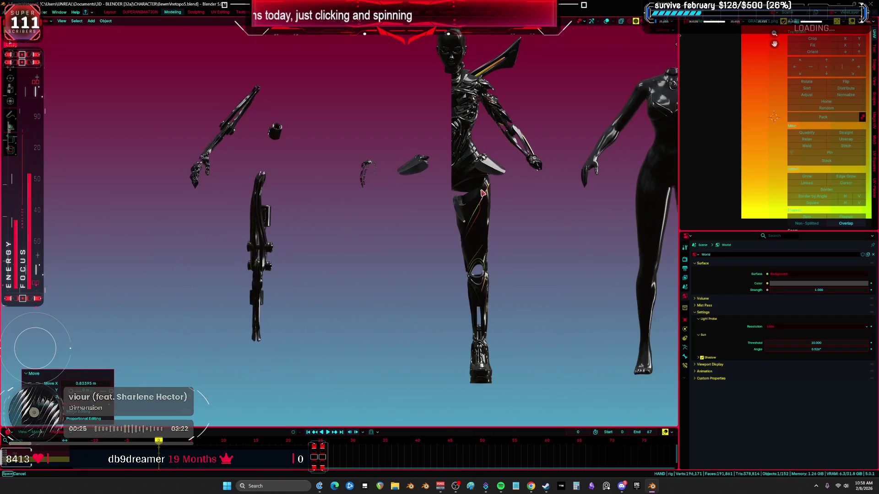
scroll(412, 198, up, 2)
scroll(306, 192, up, 3)
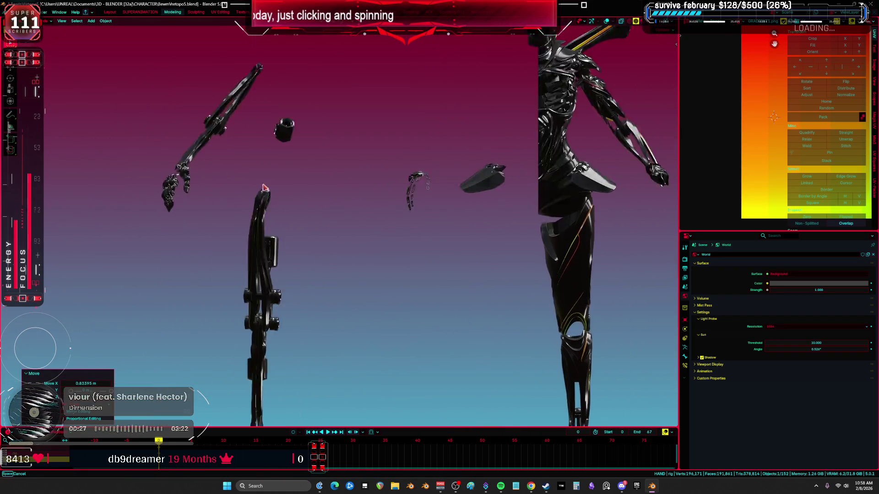
key(shift+z)
key(KP_1)
mouse_move(366, 223)
middle_down()
mouse_move(406, 228)
mouse_move(373, 245)
middle_up()
key(shift+z)
key(shift+z)
key(shift+z)
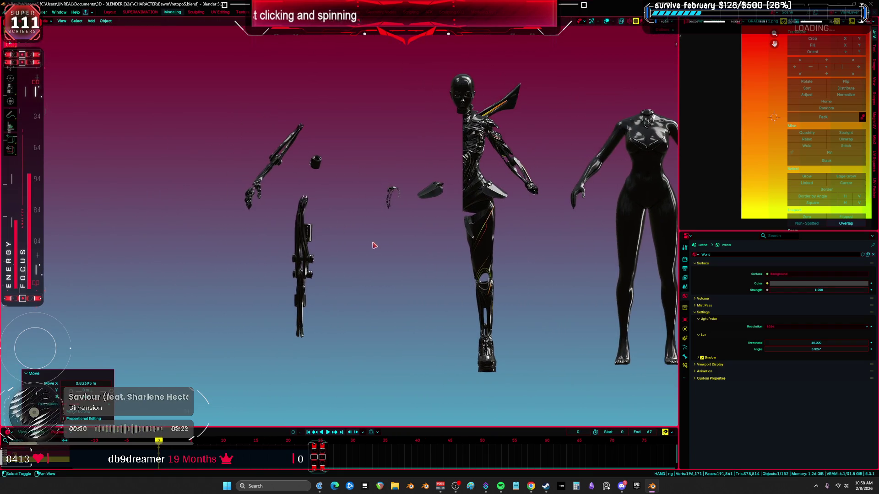
key(KP_1)
key(shift+z)
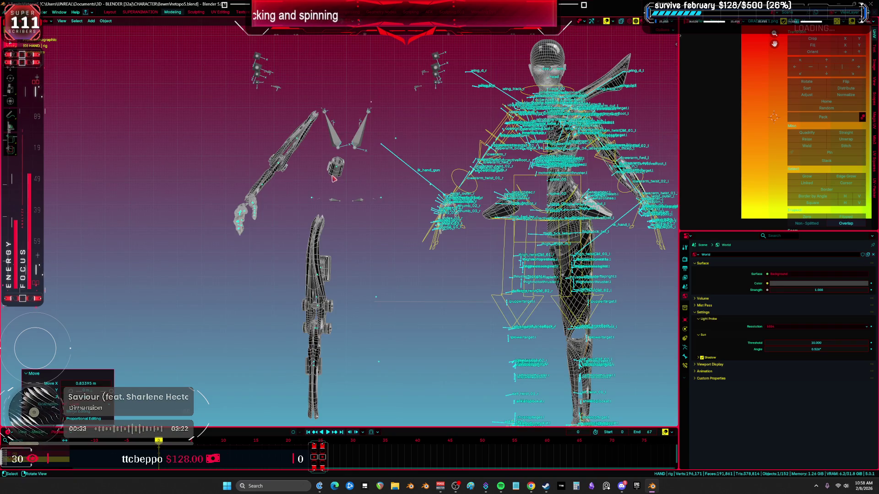
Step: Select the gun-arm and leg armor pieces and reposition them
shift+click(339, 179)
shift+scroll(334, 182, down, 4)
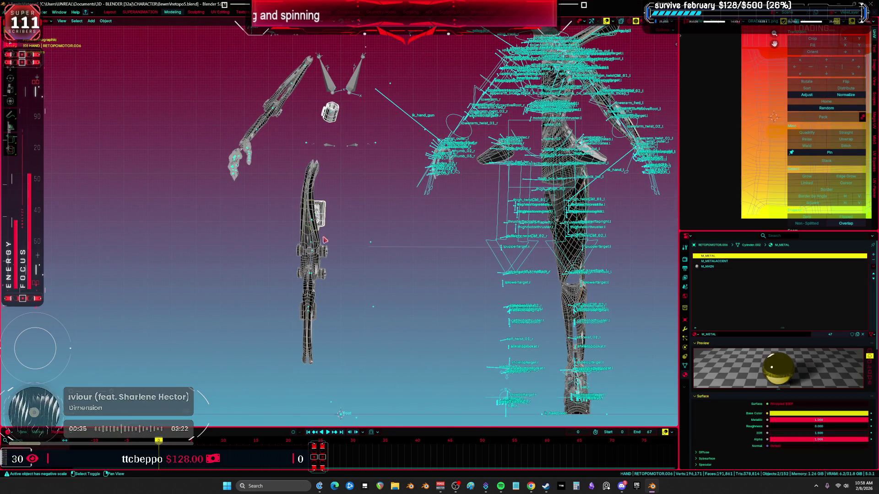
mouse_move(338, 332)
mouse_down()
mouse_move(280, 209)
mouse_move(275, 160)
mouse_up()
drag(339, 124, 321, 111)
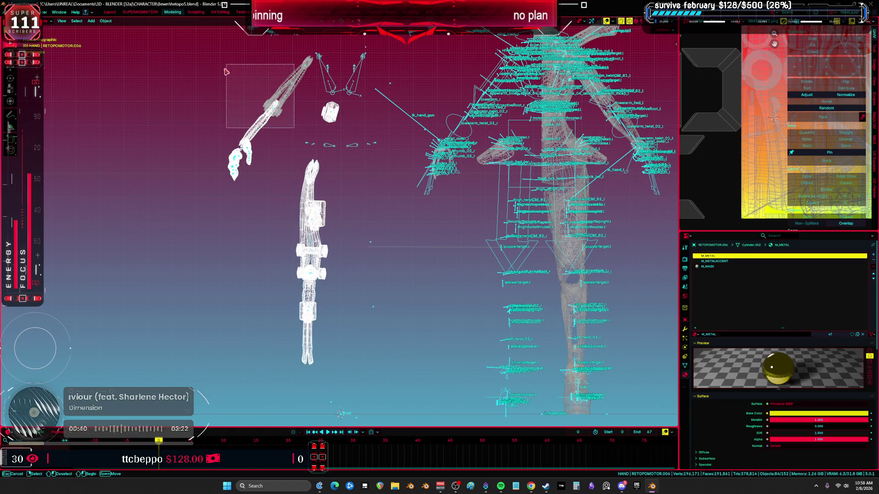
key(g)
click(346, 134)
middle_drag(346, 133, 353, 196)
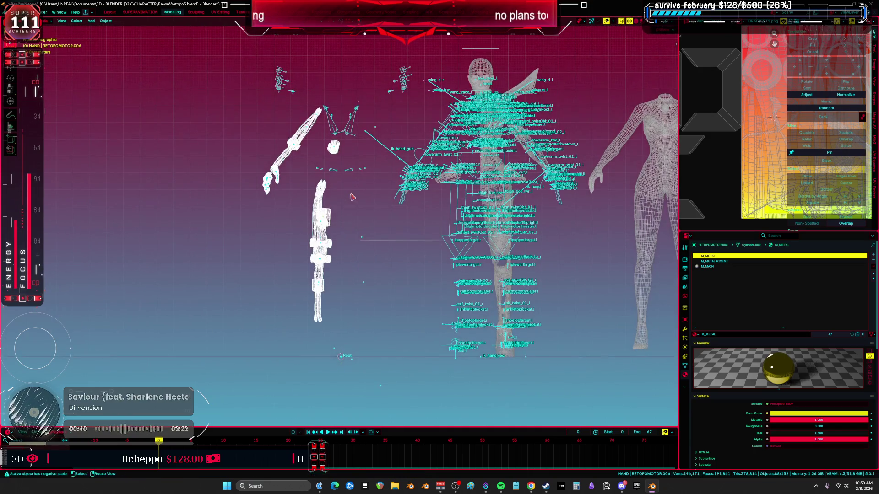
Step: Set the cursor and pivot point for mirroring the selected armor parts
key(shift+s)
click(323, 211)
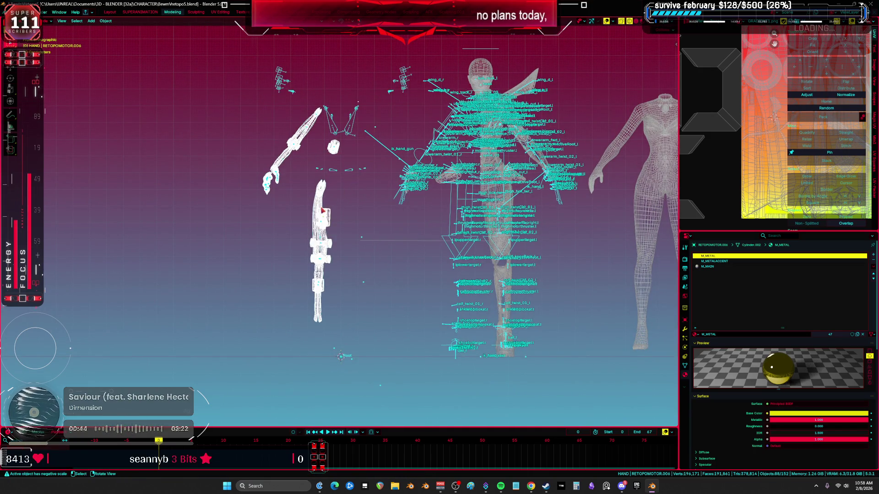
shift+middle_drag(375, 214, 387, 225)
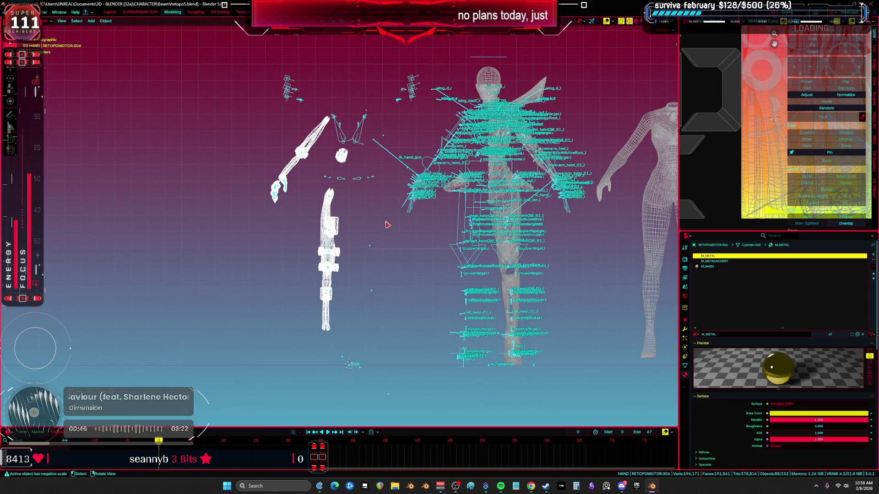
key(shift+s)
click(427, 216)
key(shift+s)
click(453, 202)
Step: Make linked duplicates of the armor parts in place and mirror them across X
key(alt+d)
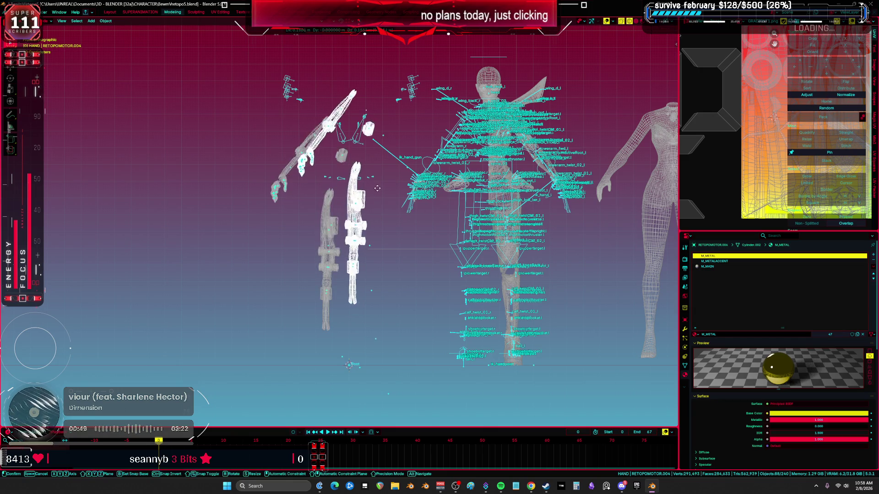
key(Escape)
key(ctrl+m)
key(x)
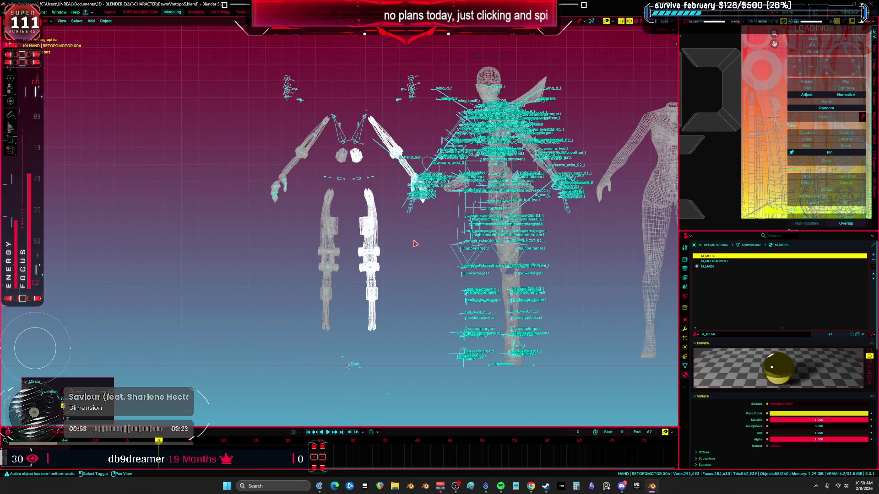
shift+middle_drag(415, 243, 339, 252)
click(413, 87)
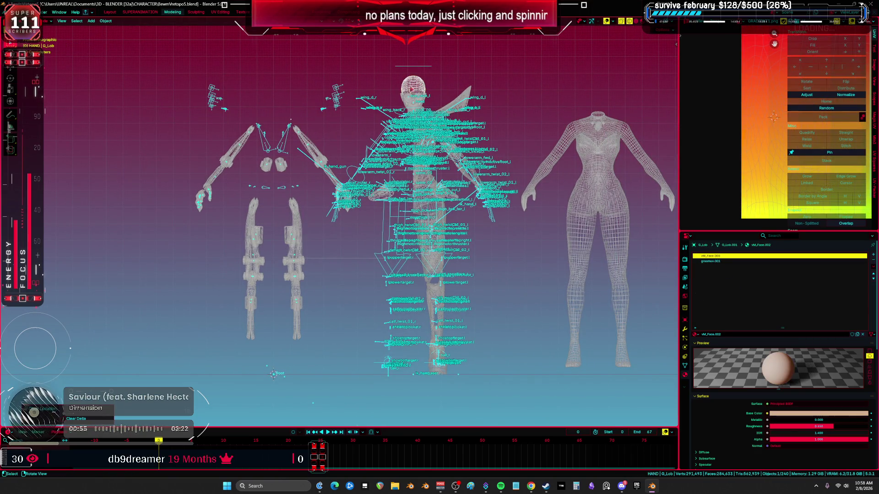
Step: Slide the Cylinder.001 body mesh sideways out of the way
click(414, 87)
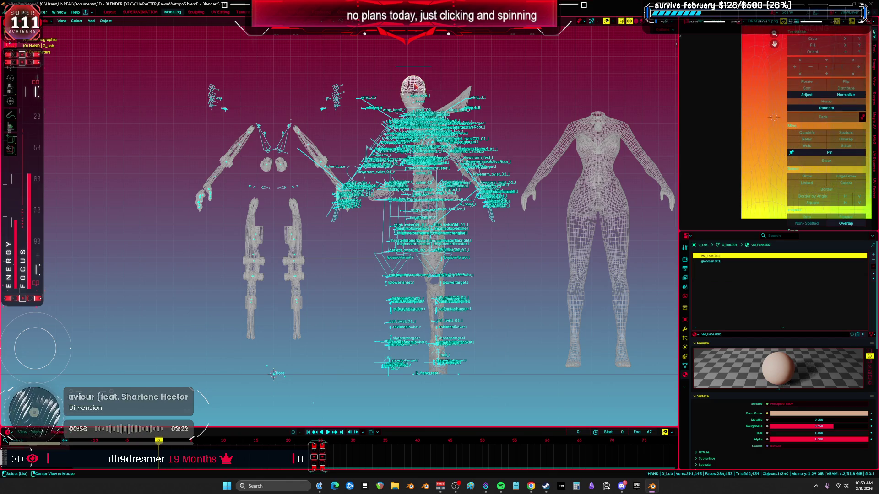
click(613, 222)
key(g)
click(296, 215)
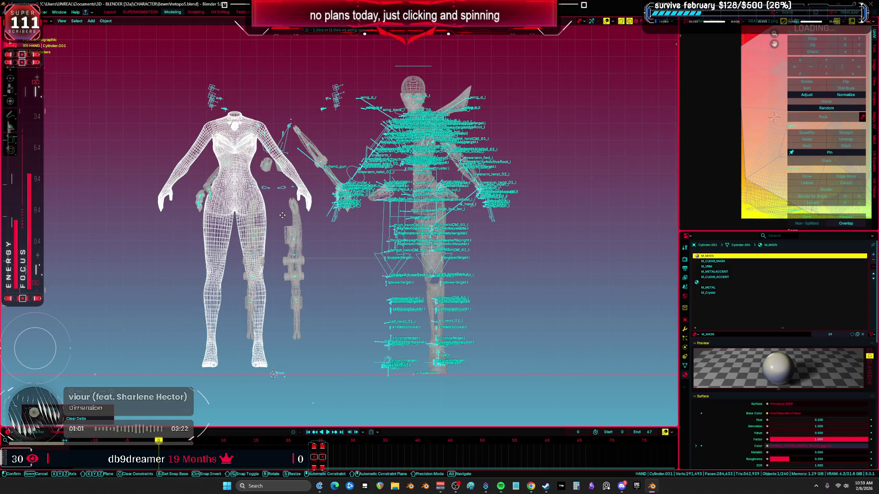
scroll(374, 219, up, 3)
click(427, 211)
mouse_move(427, 211)
middle_down()
mouse_move(416, 193)
mouse_move(431, 187)
middle_up()
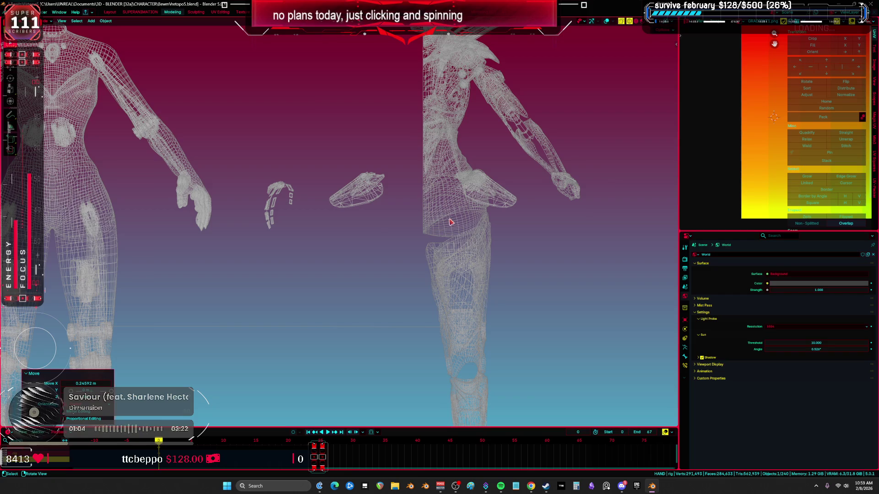
Step: Enable the armor mesh's Mirror modifier in the viewport to show a full body
click(452, 227)
scroll(452, 227, down, 2)
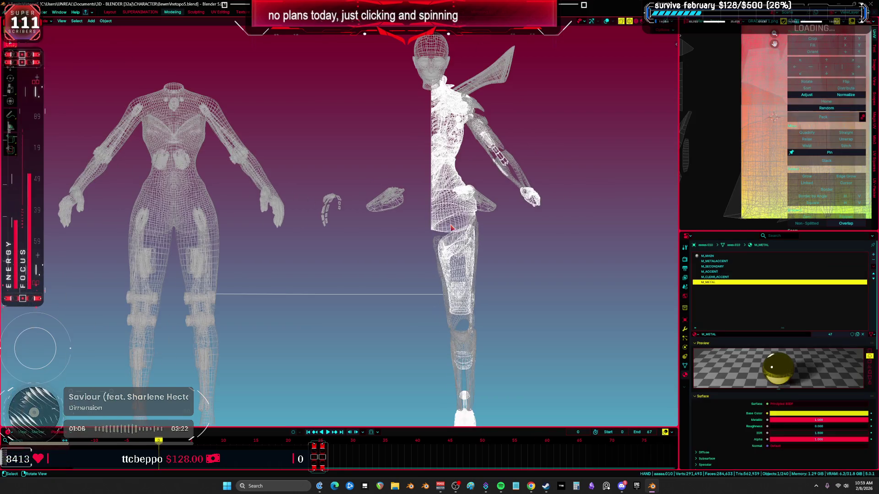
click(684, 331)
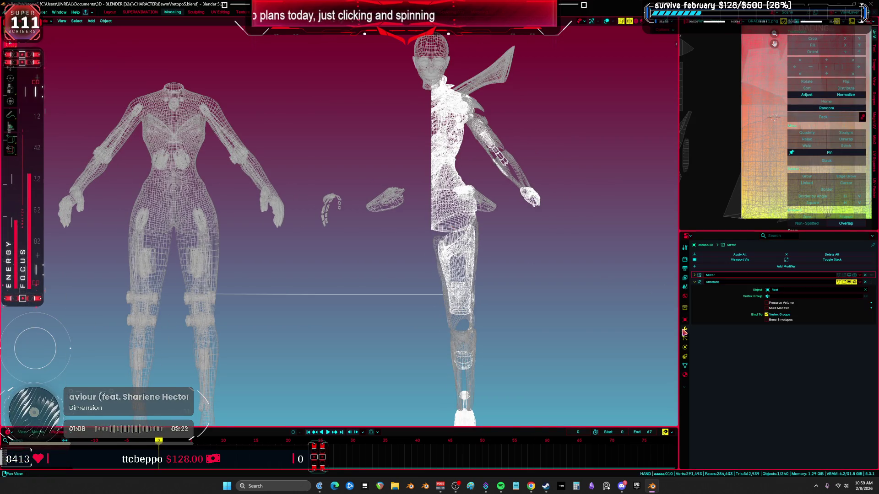
click(849, 275)
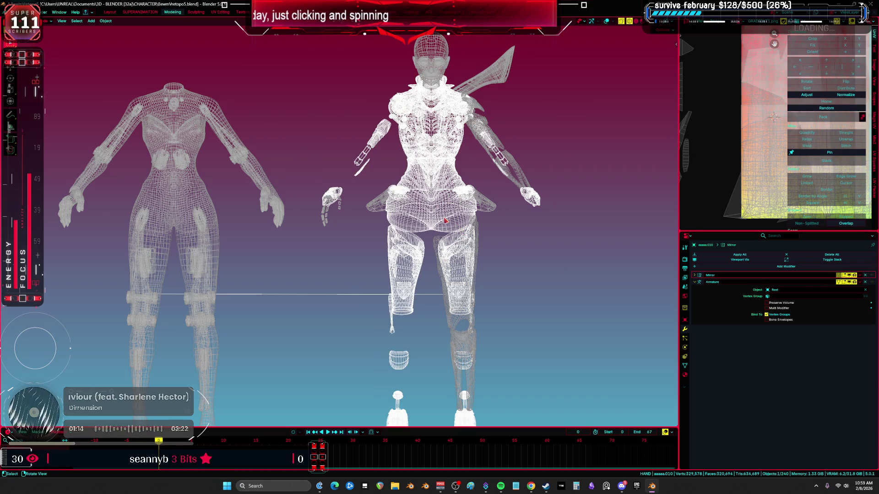
Step: Hide the body mesh and DS_FlapB flap pieces, then unhide all objects
key(h)
click(477, 208)
middle_drag(477, 208, 491, 260)
key(h)
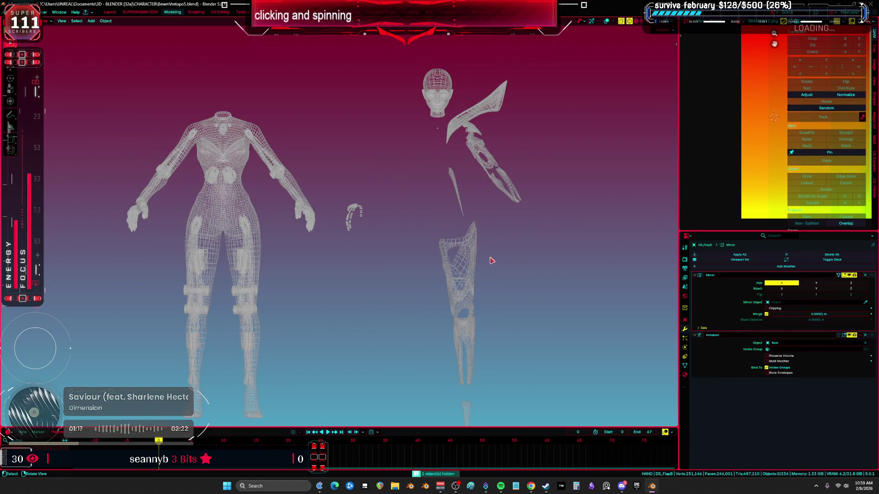
scroll(411, 240, down, 4)
key(alt+h)
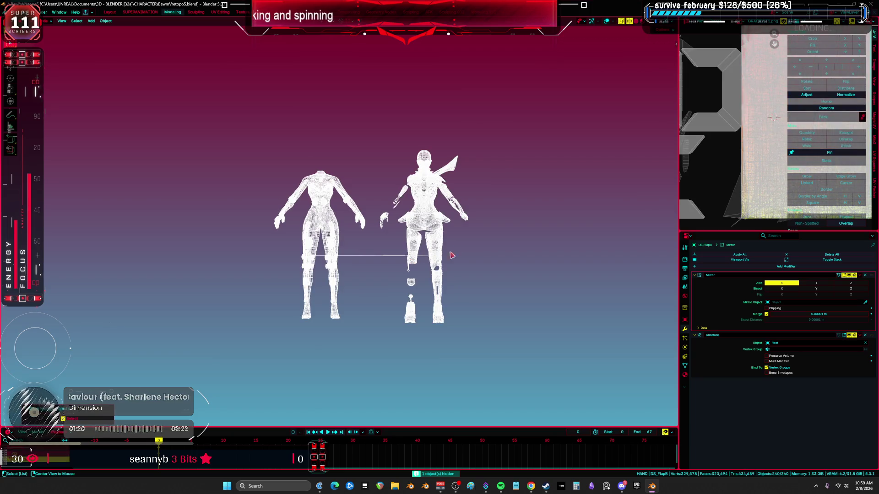
Step: In local view with overlays shown, select the armature and clear its location to origin
key(KP_Divide)
key(shift+alt+z)
mouse_move(462, 252)
middle_down()
mouse_move(464, 272)
mouse_move(428, 236)
middle_up()
mouse_move(559, 359)
mouse_down()
mouse_move(379, 87)
mouse_move(397, 79)
mouse_up()
key(alt+g)
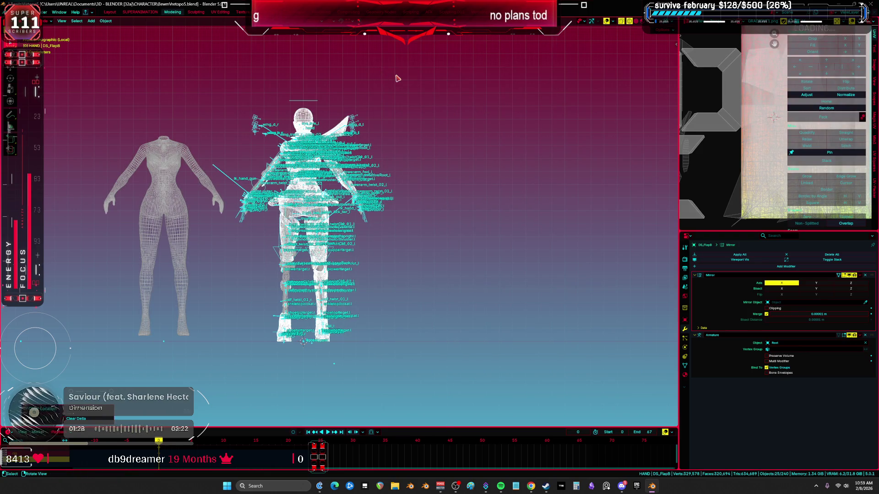
Step: Reset the Cylinder.001 body's location onto the armature, then hide the overlapping armor and body meshes
click(175, 174)
key(alt+g)
key(KP_Decimal)
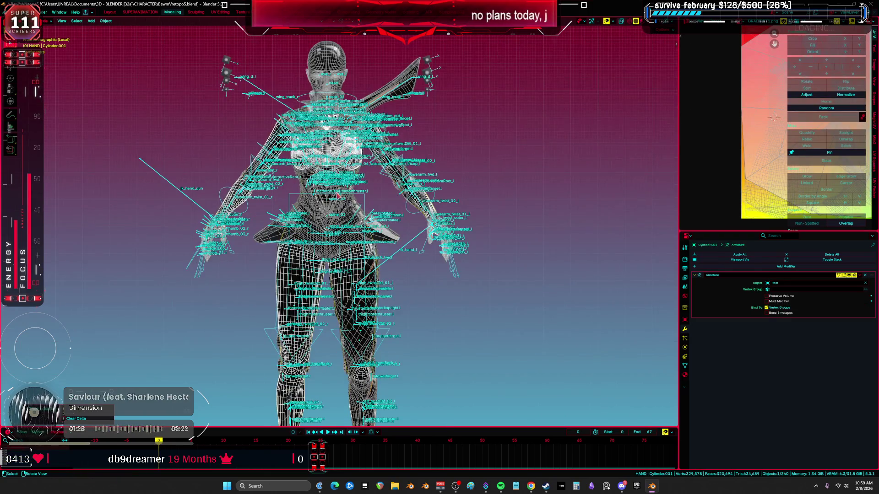
click(371, 207)
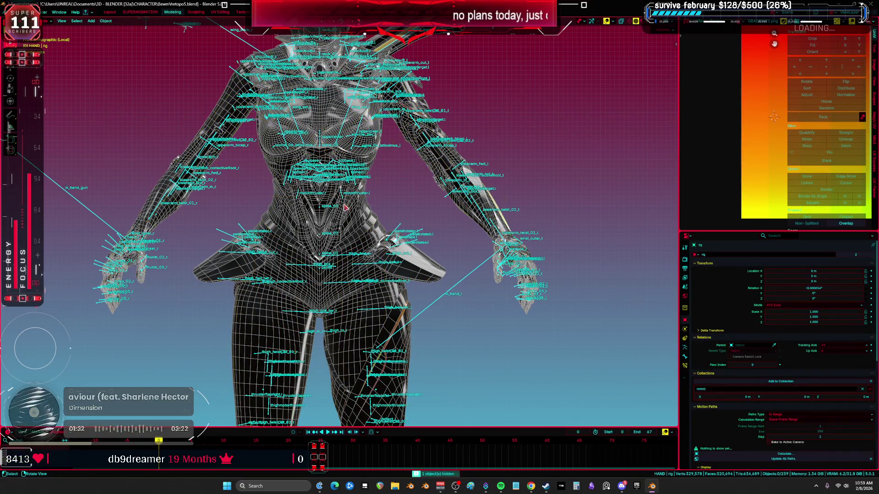
key(h)
click(433, 273)
key(h)
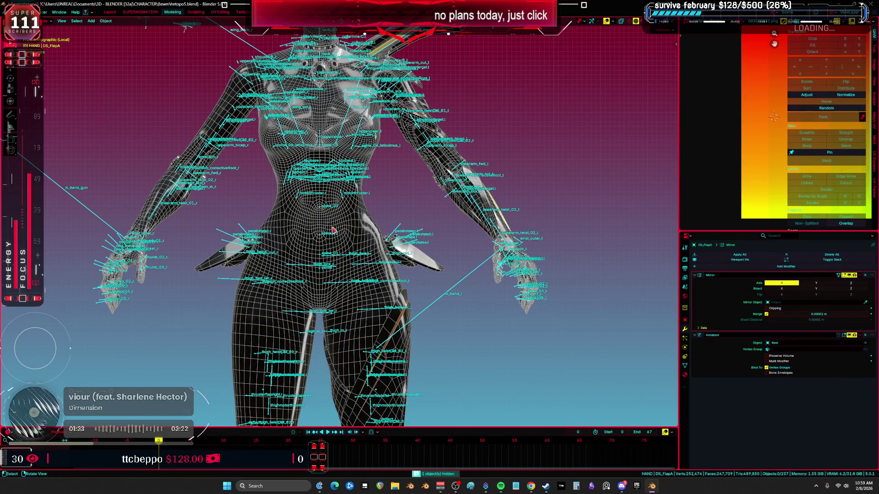
Step: Select the DS_Forearm.005, DS_Forearm.002 and DS_Forearm.001 arm pieces
scroll(364, 244, down, 1)
scroll(365, 244, down, 1)
shift+scroll(362, 228, down, 5)
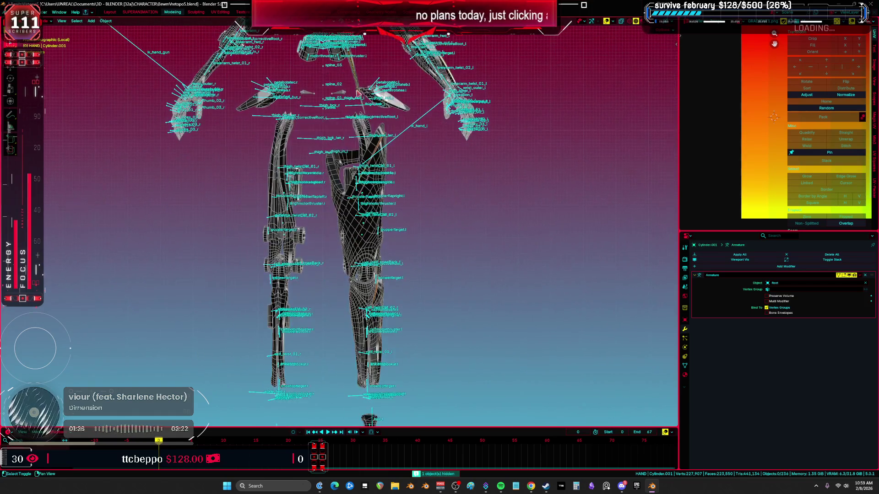
click(396, 214)
shift+scroll(397, 214, down, 5)
shift+click(364, 260)
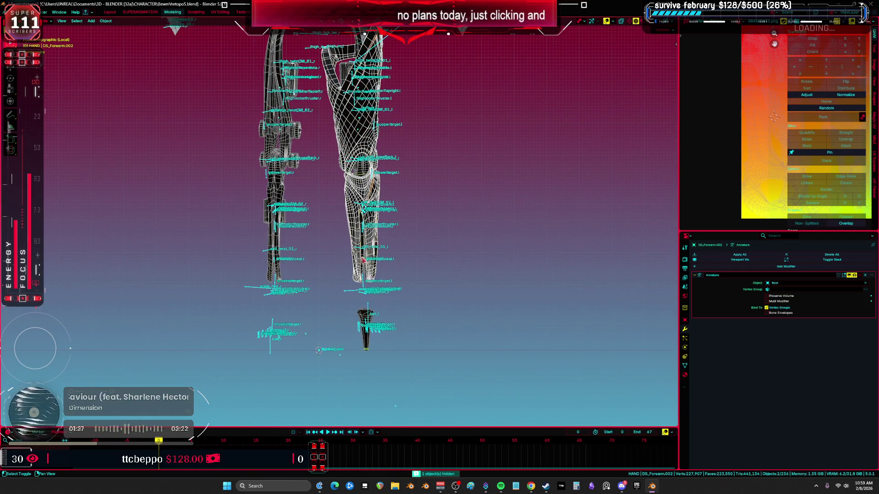
click(362, 316)
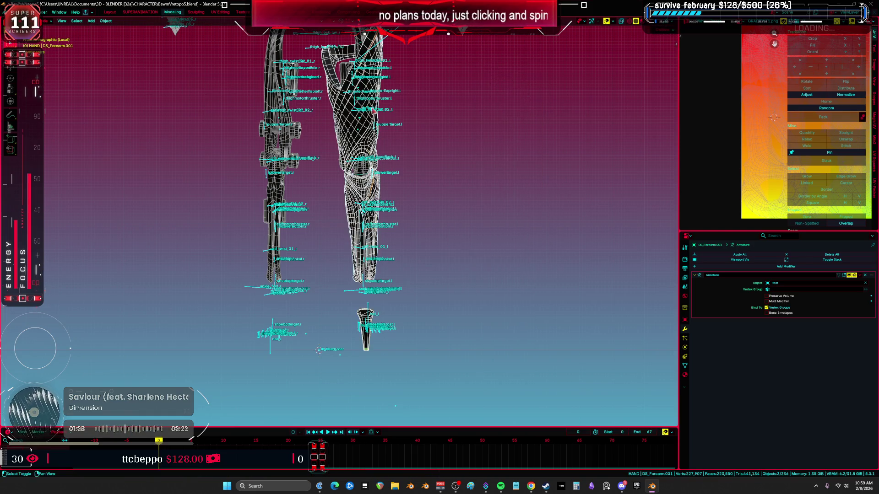
Step: Add DS_Forearm.004, DS_Forearm.006, more arm pieces and replacee.001 to the selection
scroll(385, 230, up, 5)
mouse_move(386, 230)
middle_down()
mouse_move(353, 337)
mouse_move(413, 174)
mouse_move(448, 266)
middle_up()
shift+click(352, 336)
shift+click(413, 157)
shift+click(447, 266)
shift+click(371, 105)
mouse_move(370, 104)
middle_down()
mouse_move(386, 133)
mouse_move(495, 156)
mouse_move(434, 173)
mouse_move(465, 177)
middle_up()
Step: Extend the selection with DS_Forearm.013, DS_Forearm.003, the shoulder sphere and DS_Forearm.008
key(g)
shift+click(379, 224)
mouse_move(370, 201)
middle_down()
mouse_move(484, 162)
mouse_move(412, 192)
mouse_move(373, 224)
mouse_move(409, 194)
middle_up()
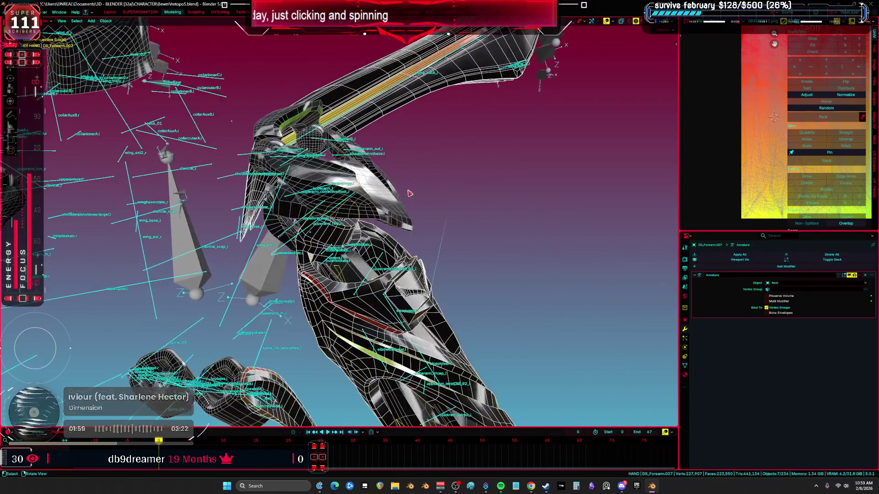
shift+click(369, 212)
shift+click(322, 122)
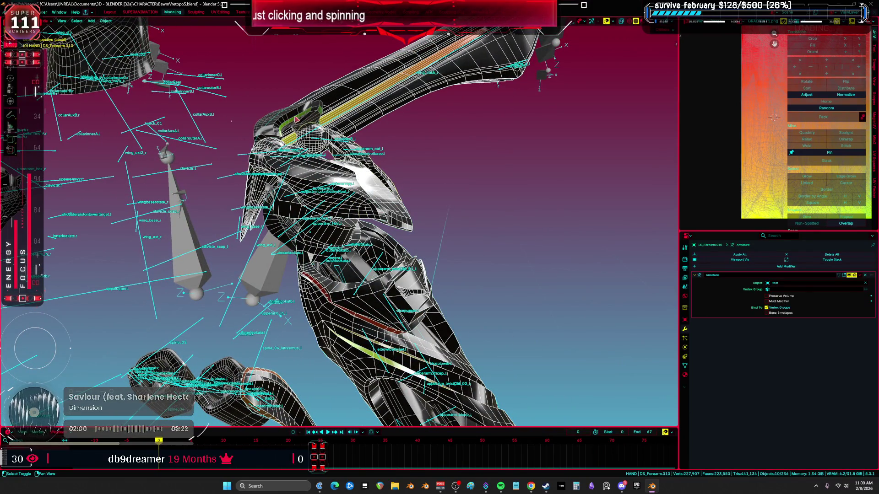
shift+click(296, 120)
Step: In front view, move the selected arm pieces 0.14296 m along X
key(KP_Decimal)
key(KP_1)
key(Home)
scroll(416, 196, down, 2)
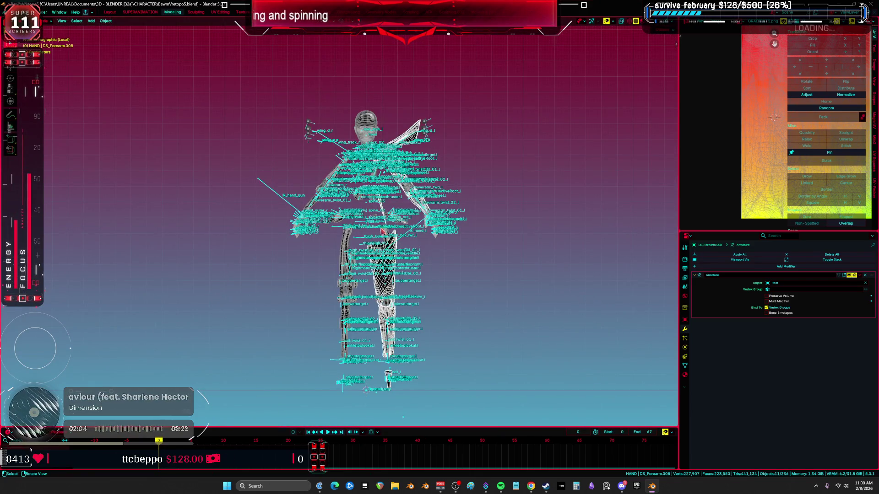
key(g)
key(x)
click(432, 208)
Step: Reposition the right-side meshes and check them in solid shading, then return to front wireframe
scroll(432, 209, up, 3)
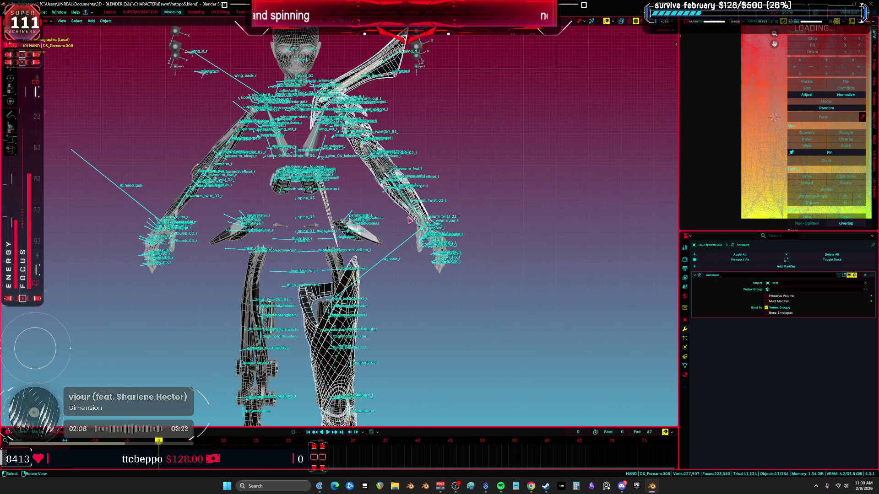
key(shift+z)
key(g)
click(586, 201)
mouse_move(587, 201)
middle_down()
mouse_move(522, 208)
mouse_move(510, 230)
middle_up()
key(KP_1)
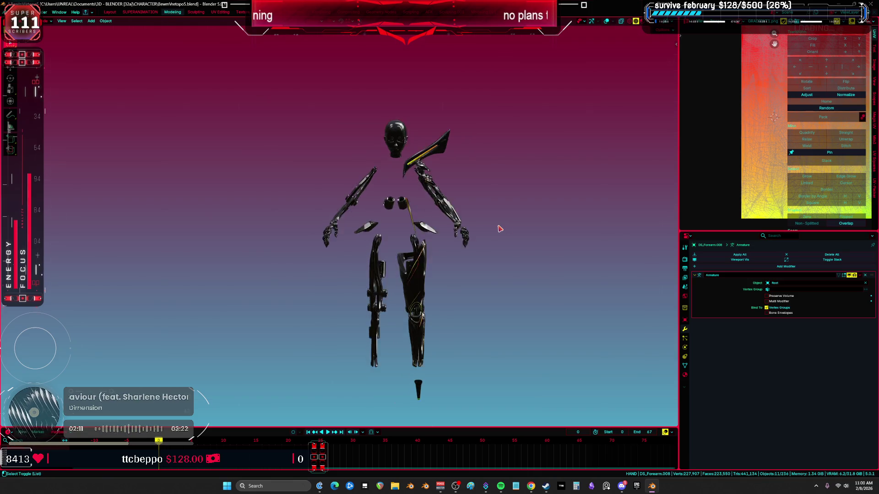
key(shift+z)
Step: Duplicate the selected arm pieces in place and mirror the copy across the X axis
key(g)
right_click(436, 283)
key(ctrl+m)
key(x)
key(Return)
Step: Unhide all meshes, deselect everything and show the recentred character in solid shading
key(alt+h)
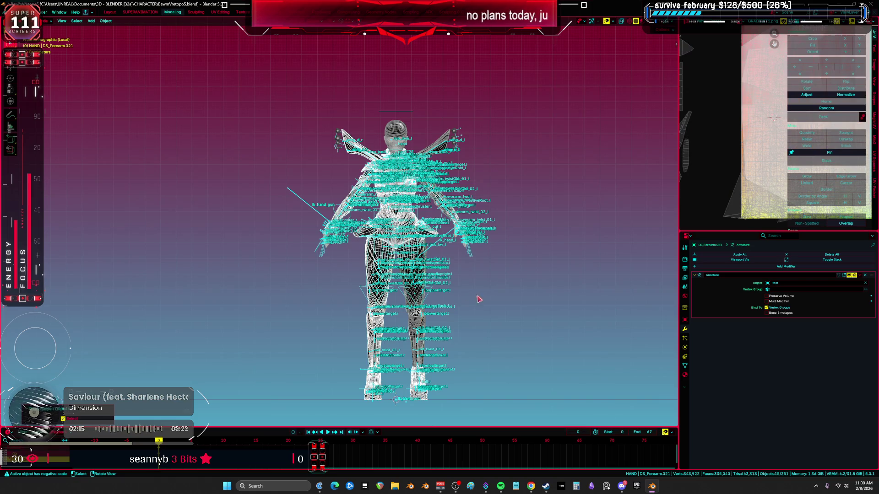
scroll(496, 302, up, 3)
key(alt+a)
key(shift+z)
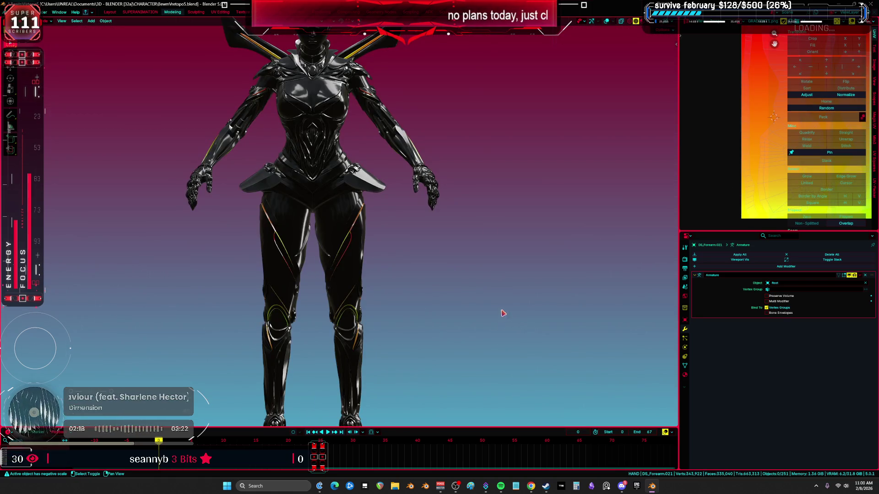
shift+middle_drag(503, 313, 527, 312)
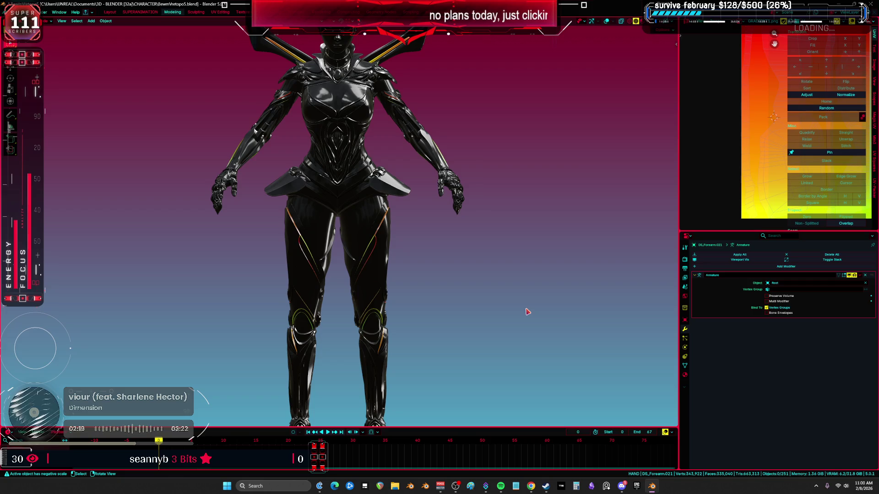
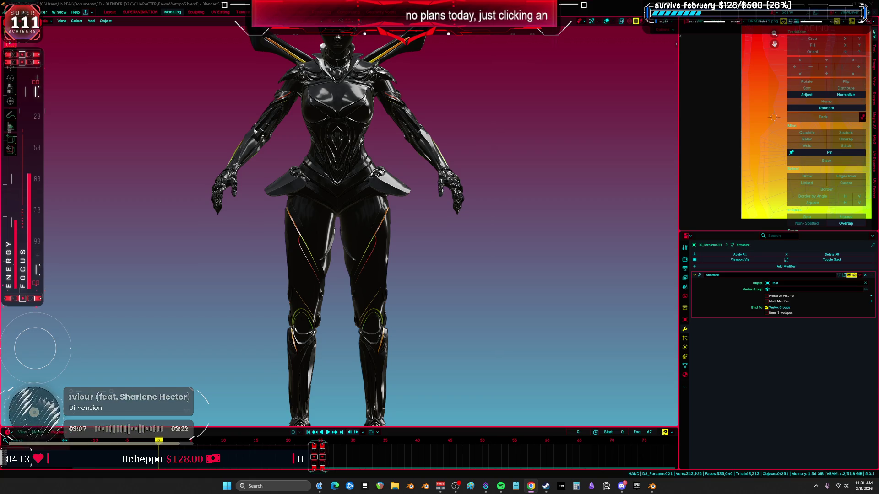
Step: Maximize the 3D view and give the character glossy black solid shading
key(ctrl+space)
scroll(374, 235, up, 5)
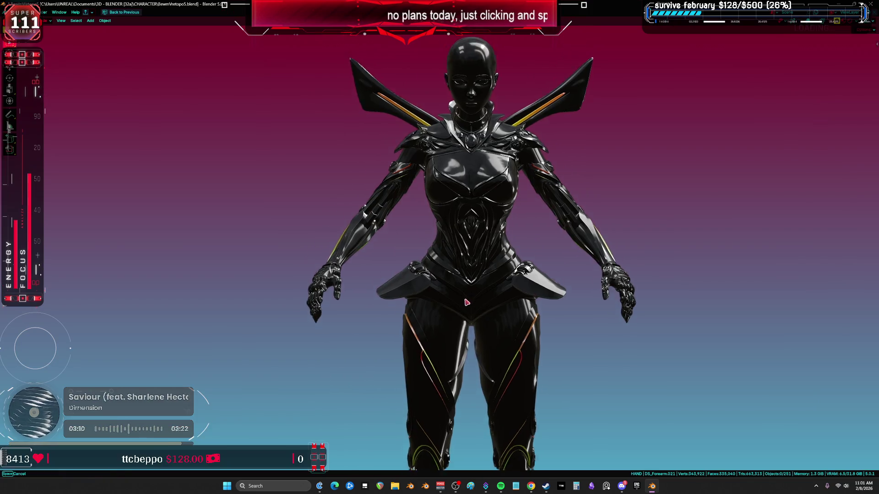
key(z)
click(451, 264)
mouse_move(451, 264)
middle_down()
mouse_move(358, 249)
mouse_move(225, 249)
mouse_move(311, 247)
mouse_move(484, 220)
mouse_move(429, 238)
mouse_move(439, 249)
mouse_move(534, 249)
mouse_move(485, 264)
middle_up()
key(z)
Step: Orbit around the character to inspect her left side, upper body and front
mouse_move(512, 264)
middle_down()
mouse_move(540, 244)
mouse_move(555, 261)
mouse_move(817, 243)
mouse_move(95, 247)
mouse_move(229, 304)
mouse_move(434, 239)
mouse_move(573, 243)
mouse_move(457, 321)
mouse_move(287, 412)
mouse_move(217, 381)
mouse_move(298, 428)
mouse_move(255, 389)
mouse_move(270, 399)
mouse_move(238, 403)
mouse_move(267, 393)
mouse_move(238, 389)
middle_up()
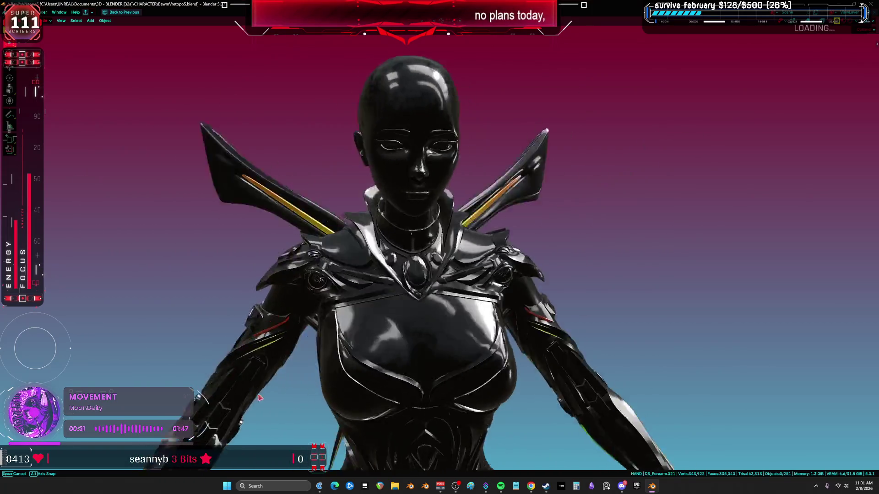
mouse_move(189, 413)
middle_down()
mouse_move(190, 392)
mouse_move(319, 414)
mouse_move(246, 401)
mouse_move(845, 410)
mouse_move(588, 416)
mouse_move(595, 320)
mouse_move(722, 126)
mouse_move(561, 414)
mouse_move(700, 416)
mouse_move(577, 421)
mouse_move(698, 428)
mouse_move(617, 425)
mouse_move(736, 410)
mouse_move(604, 414)
mouse_move(714, 417)
mouse_move(641, 416)
middle_up()
mouse_move(104, 417)
middle_down()
mouse_move(183, 414)
mouse_move(94, 418)
mouse_move(149, 92)
mouse_move(389, 65)
mouse_move(435, 400)
mouse_move(675, 431)
mouse_move(372, 409)
mouse_move(344, 421)
mouse_move(316, 410)
mouse_move(380, 347)
mouse_move(431, 277)
middle_up()
scroll(485, 257, down, 3)
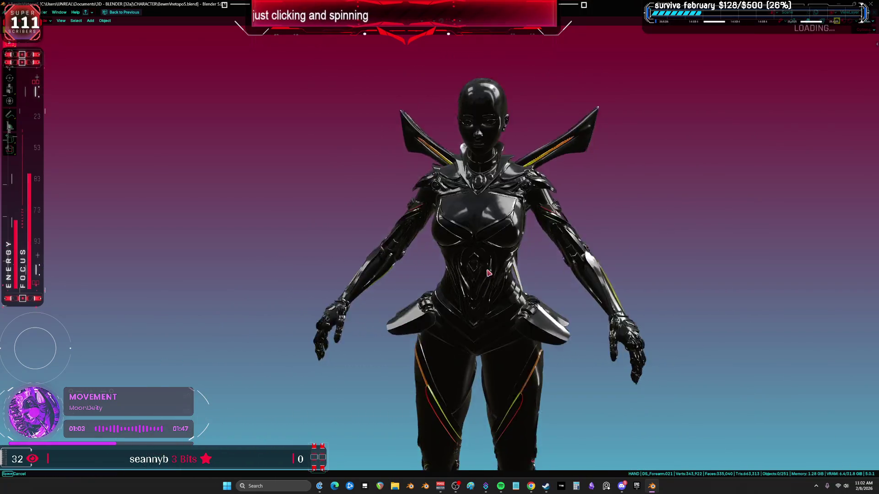
Step: Switch to Material Preview, frame the boots, select the outfit mesh and show wireframe and bone overlays
scroll(489, 245, up, 3)
click(485, 274)
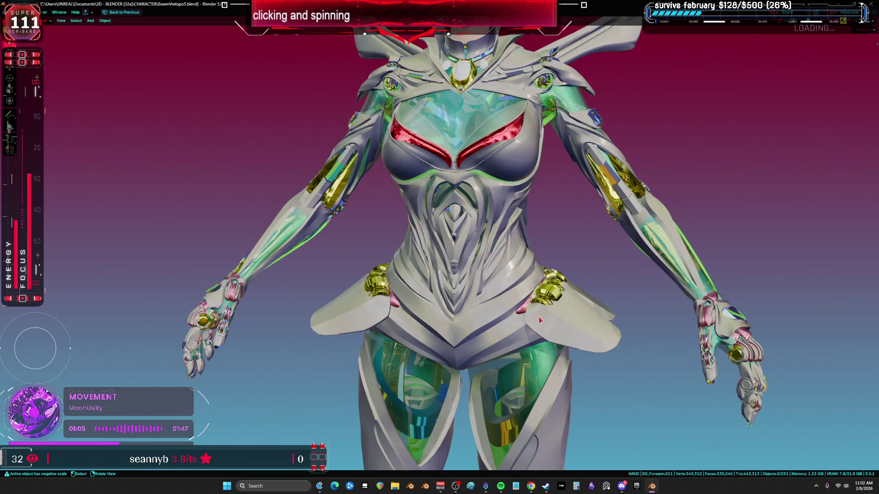
scroll(540, 321, down, 5)
mouse_move(540, 320)
middle_down()
mouse_move(516, 249)
mouse_move(654, 298)
middle_up()
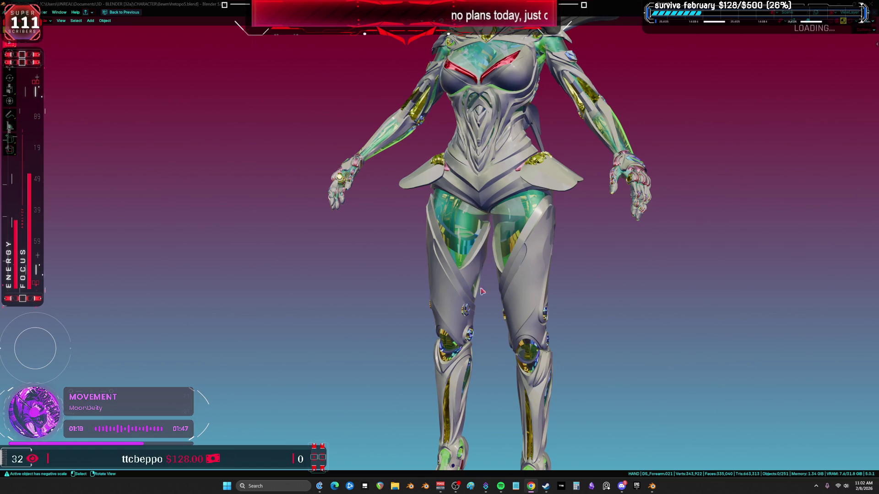
scroll(481, 291, up, 10)
mouse_move(508, 274)
middle_down()
mouse_move(514, 266)
mouse_move(447, 311)
mouse_move(439, 281)
mouse_move(570, 371)
middle_up()
click(439, 281)
key(shift+alt+z)
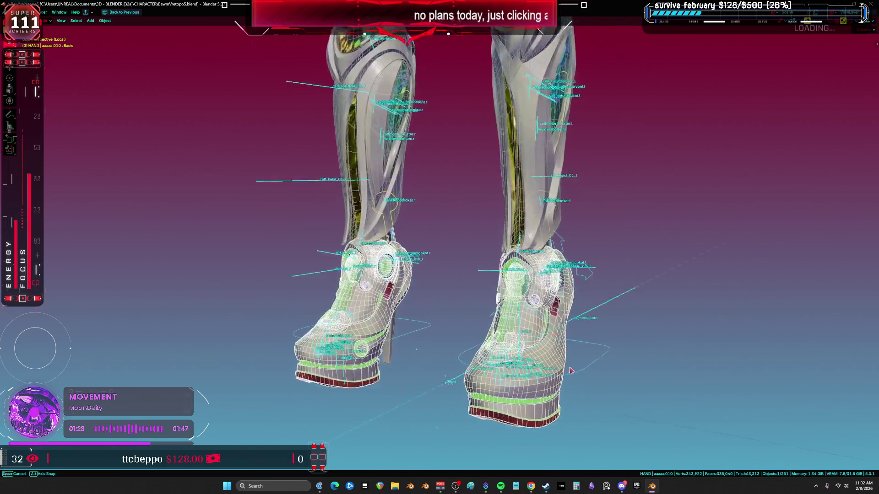
Step: Enter Edit Mode, select the whole outfit mesh and isolate it in local front view
key(Tab)
scroll(457, 304, up, 5)
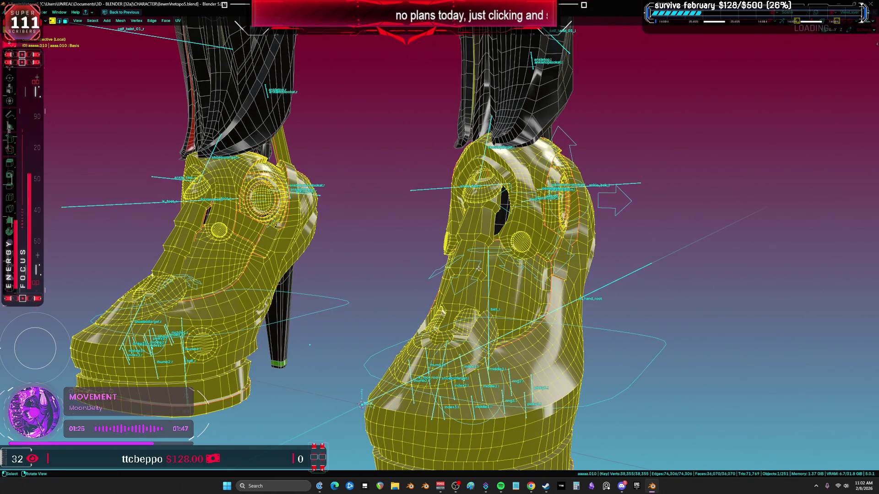
key(alt+a)
key(l)
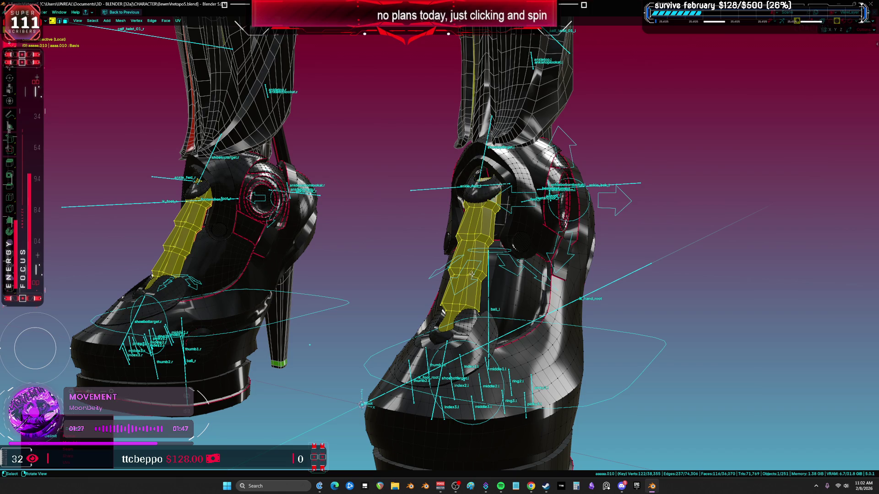
click(471, 313)
middle_drag(471, 313, 486, 301)
key(a)
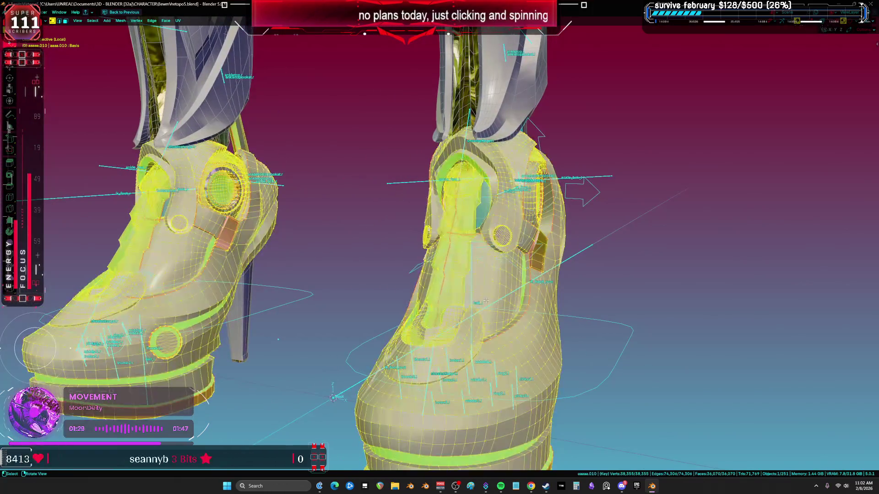
key(KP_1)
key(KP_Decimal)
key(KP_Divide)
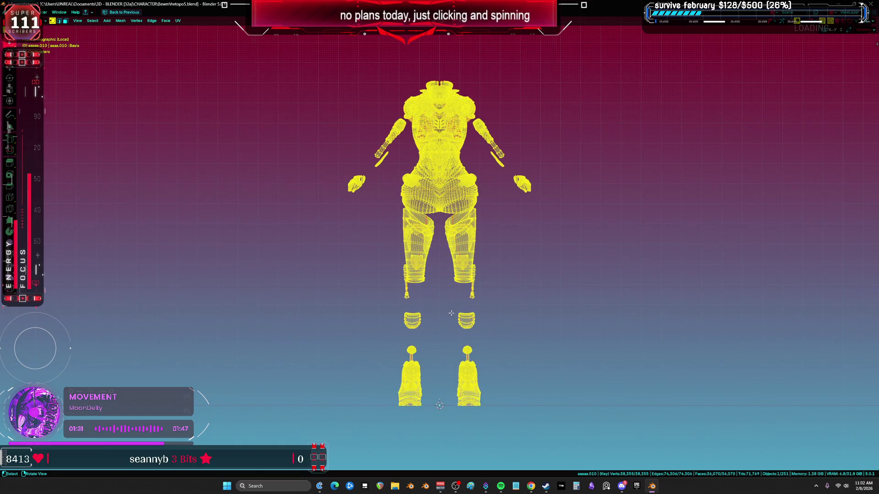
Step: With X-ray on, select both boots, invert the selection and restore the normal layout
scroll(421, 236, up, 5)
mouse_move(422, 236)
middle_down()
mouse_move(424, 226)
mouse_move(428, 308)
mouse_move(407, 311)
mouse_move(396, 305)
mouse_move(492, 187)
middle_up()
scroll(423, 226, up, 5)
scroll(427, 308, up, 3)
scroll(427, 307, down, 4)
click(414, 316)
scroll(398, 302, down, 6)
key(alt+z)
mouse_move(562, 200)
mouse_down()
mouse_move(432, 163)
mouse_move(591, 284)
mouse_move(320, 178)
mouse_up()
key(ctrl+i)
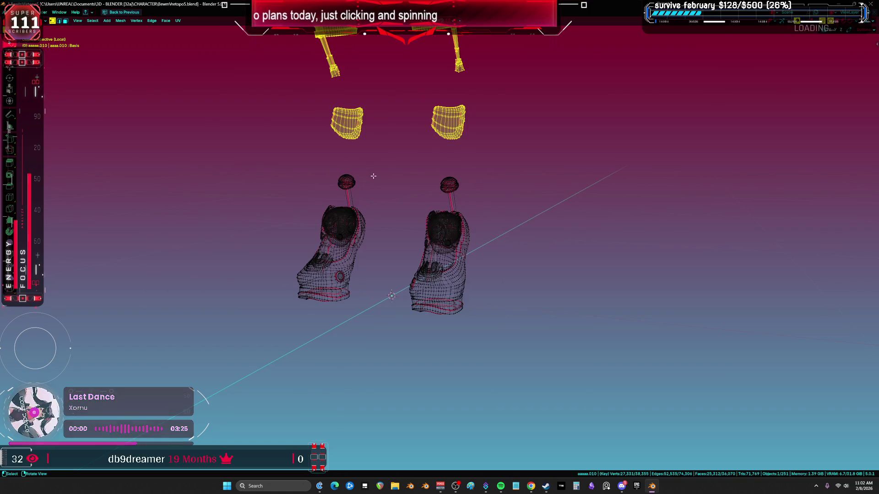
key(ctrl+space)
mouse_move(479, 205)
middle_down()
mouse_move(441, 241)
mouse_move(630, 290)
middle_up()
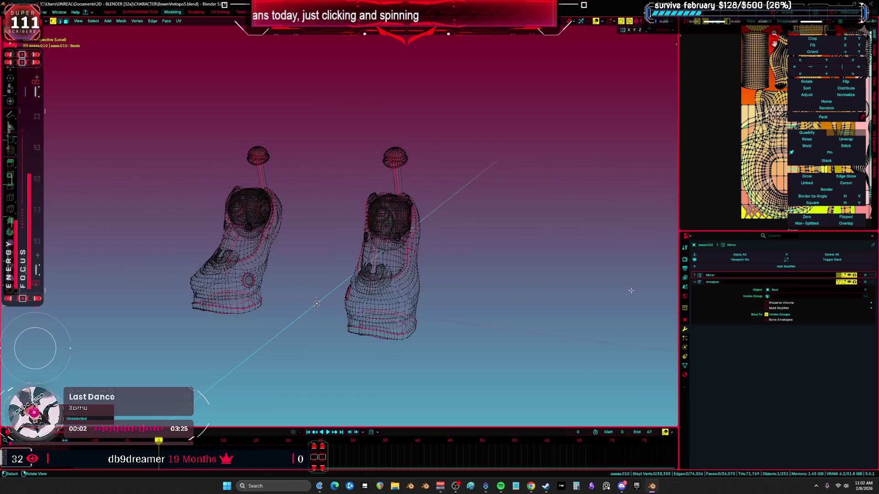
Step: Select the M_CLEAR_ACCENT tongue faces and assign them the M_METALACCENT material
click(684, 376)
click(723, 277)
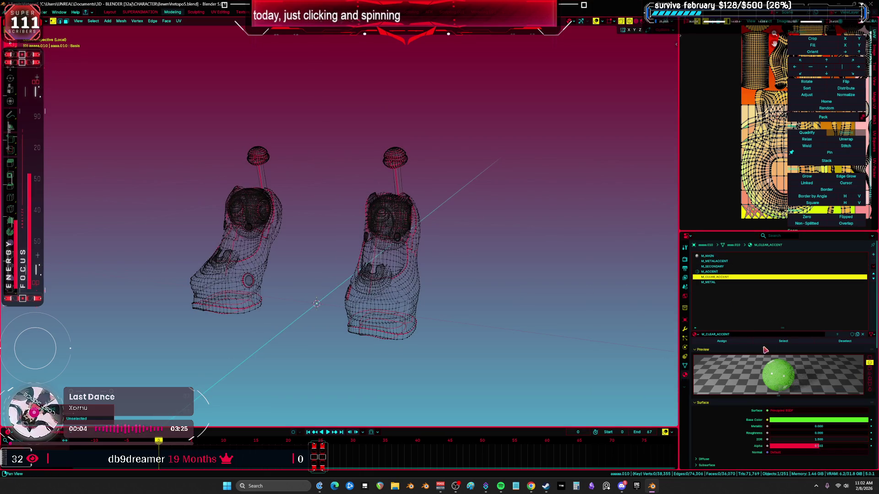
click(771, 344)
scroll(403, 228, up, 2)
key(z)
click(404, 307)
middle_drag(405, 306, 457, 284)
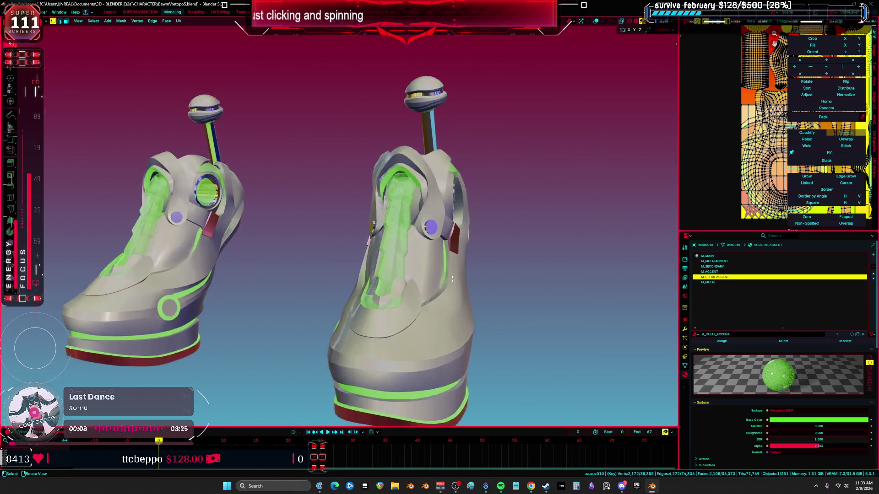
scroll(469, 278, up, 3)
click(742, 266)
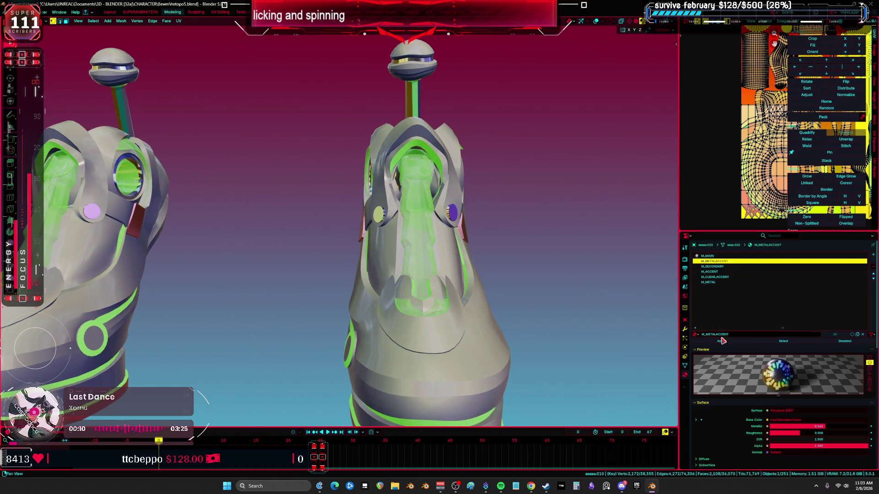
click(721, 344)
middle_drag(462, 288, 528, 279)
Step: Check the M_ACCENT slot's faces, then leave local view to see the full character
click(714, 272)
click(769, 342)
scroll(529, 279, down, 3)
key(a)
key(KP_Divide)
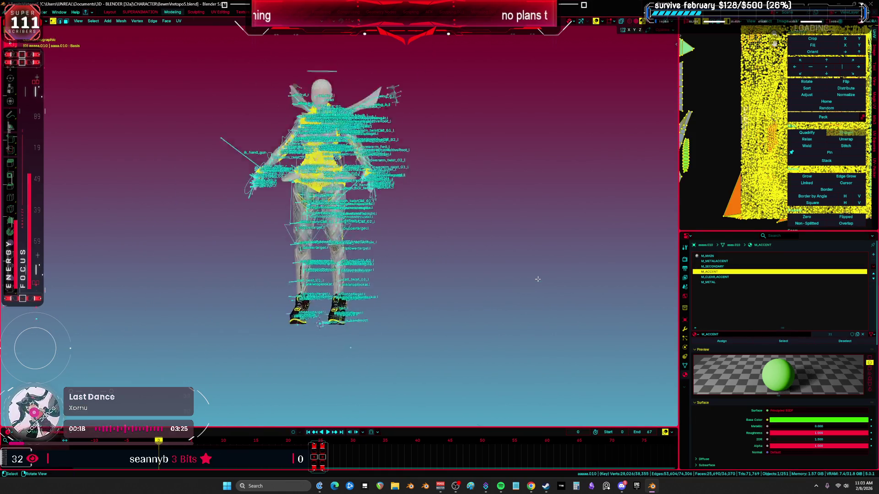
scroll(570, 252, up, 3)
key(shift+alt+z)
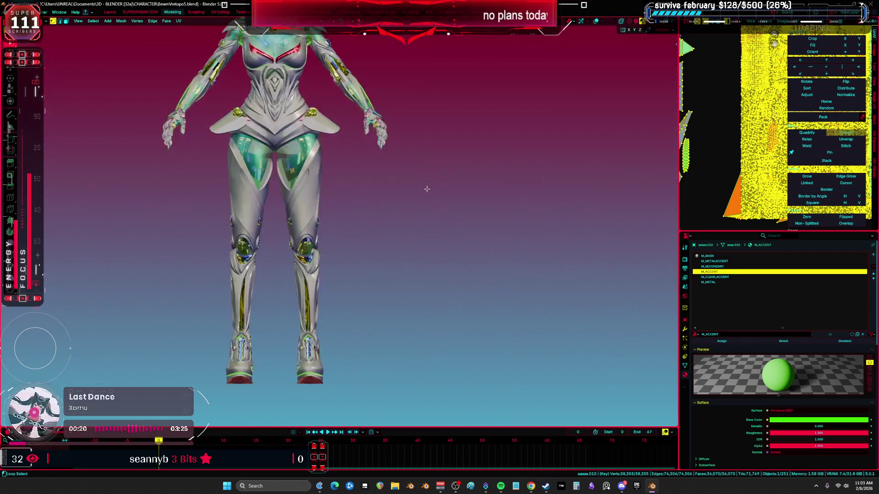
shift+middle_drag(377, 231, 379, 232)
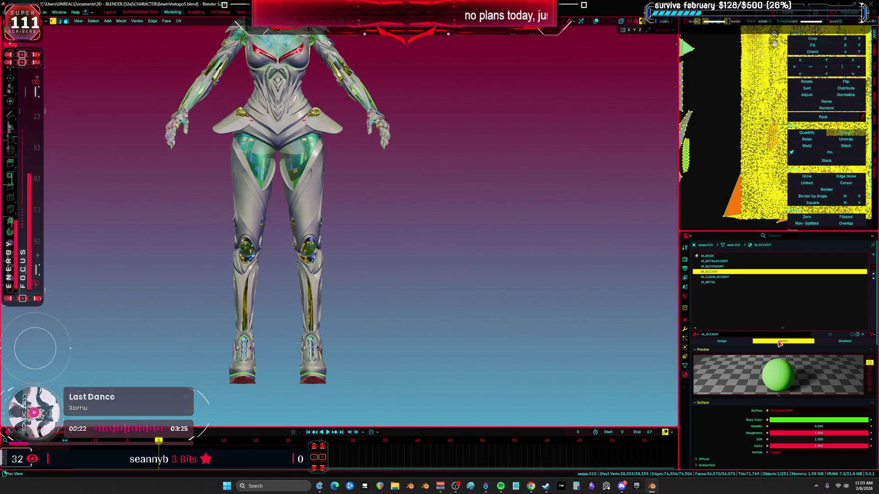
key(shift+alt+z)
Step: Deselect everything, pick the M_MAIN slot and return to Object Mode with overlays hidden
key(alt+a)
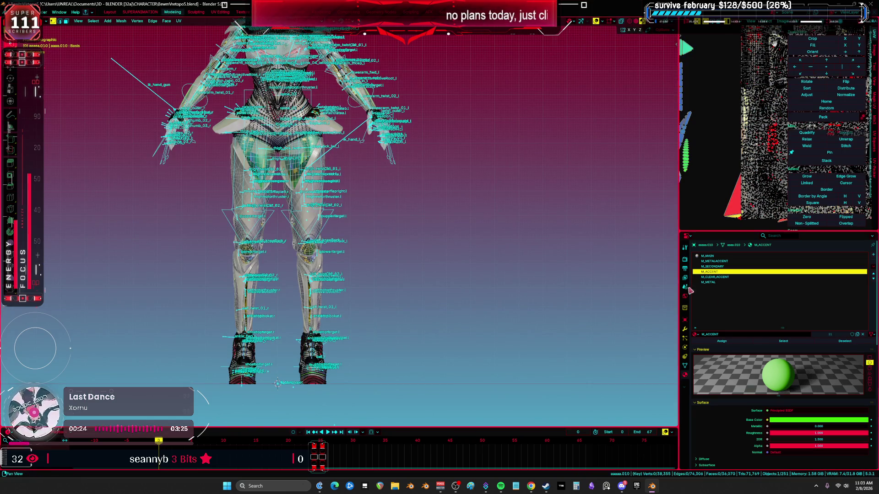
click(716, 257)
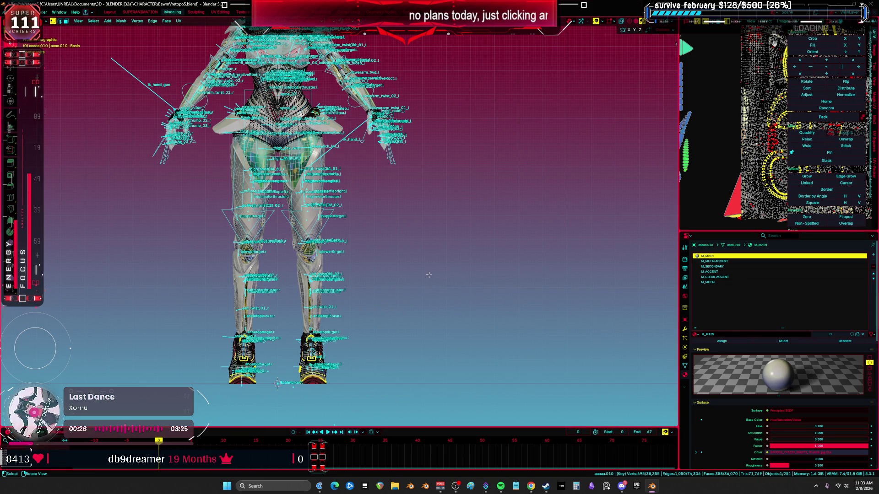
click(313, 246)
key(shift+alt+z)
scroll(428, 198, up, 2)
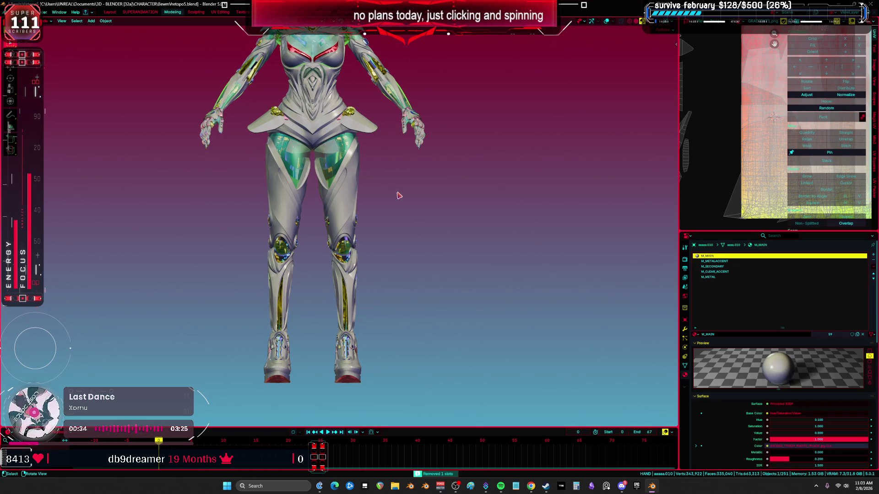
Step: Shift the body copy about 0.94 m along X beside the original
drag(407, 121, 428, 201)
right_click(398, 239)
key(shift+alt+z)
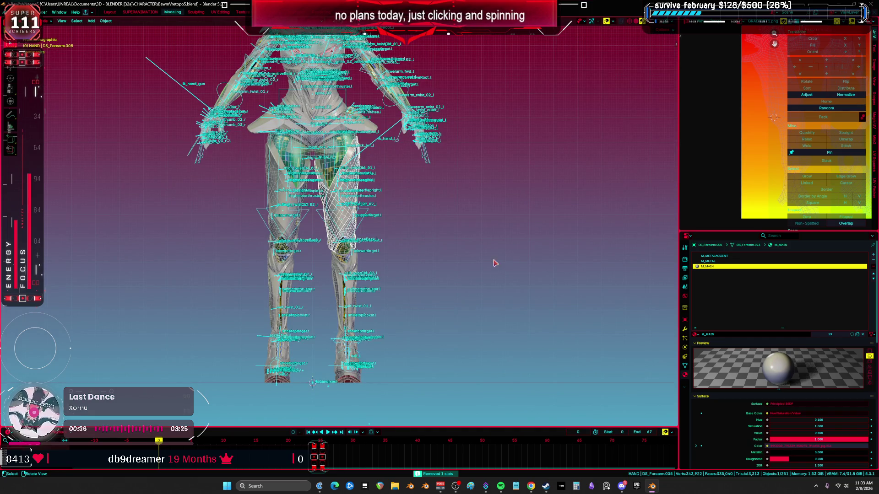
drag(356, 383, 540, 380)
key(shift+alt+z)
scroll(490, 243, up, 3)
mouse_move(489, 243)
middle_down()
mouse_move(416, 256)
mouse_move(486, 243)
middle_up()
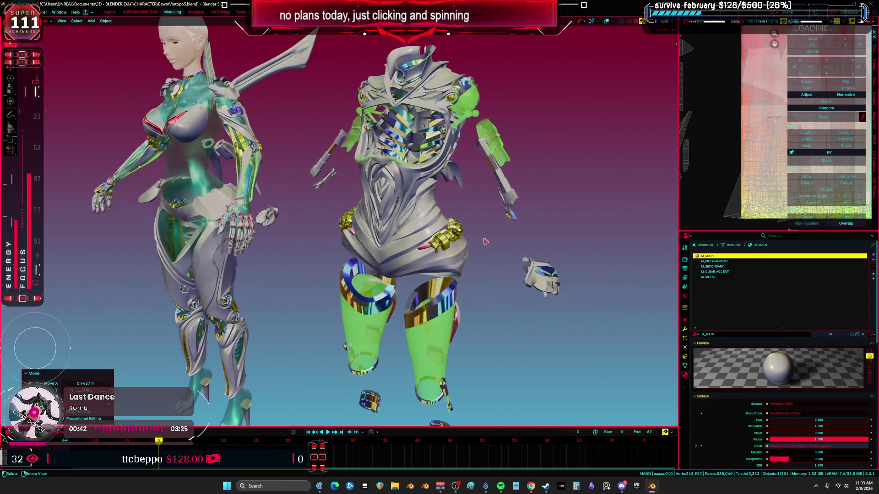
Step: In Edit Mode on the copy, select the faces using M_CLEAR_ACCENT
key(Tab)
key(shift+alt+z)
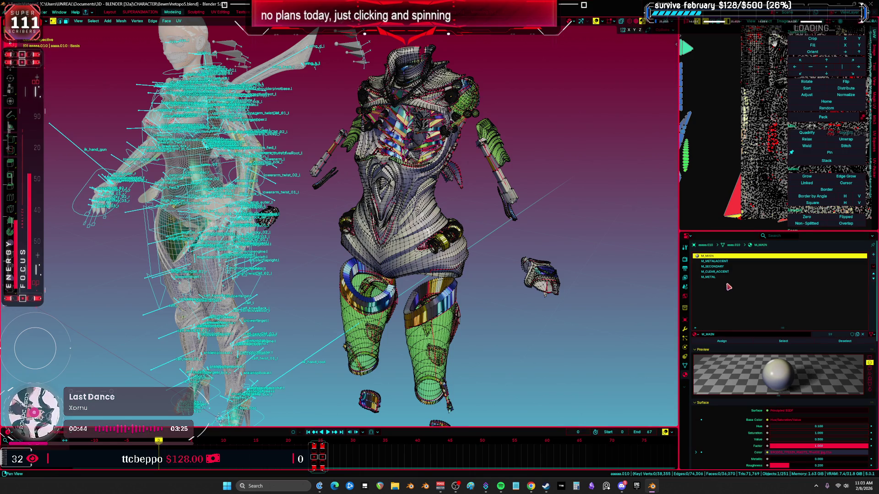
click(726, 271)
click(779, 341)
mouse_move(485, 238)
middle_down()
mouse_move(456, 232)
mouse_move(450, 222)
middle_up()
key(shift+alt+z)
key(shift+alt+z)
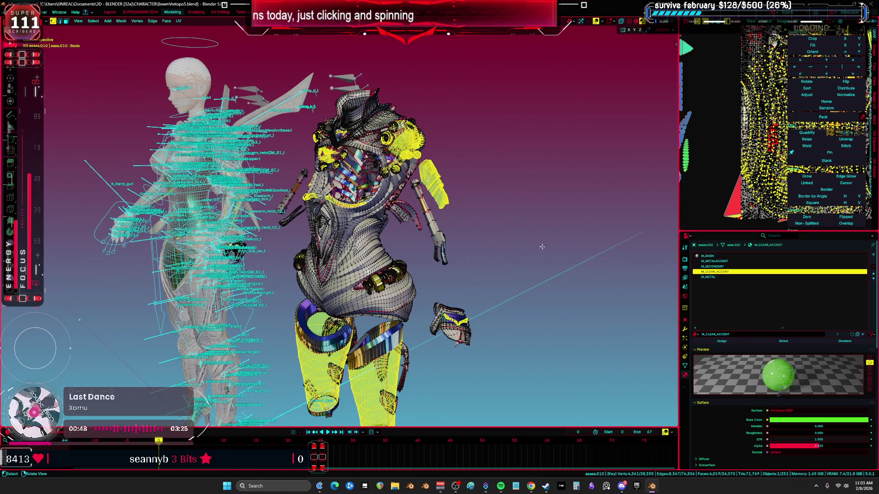
middle_drag(542, 247, 550, 249)
key(shift+alt+z)
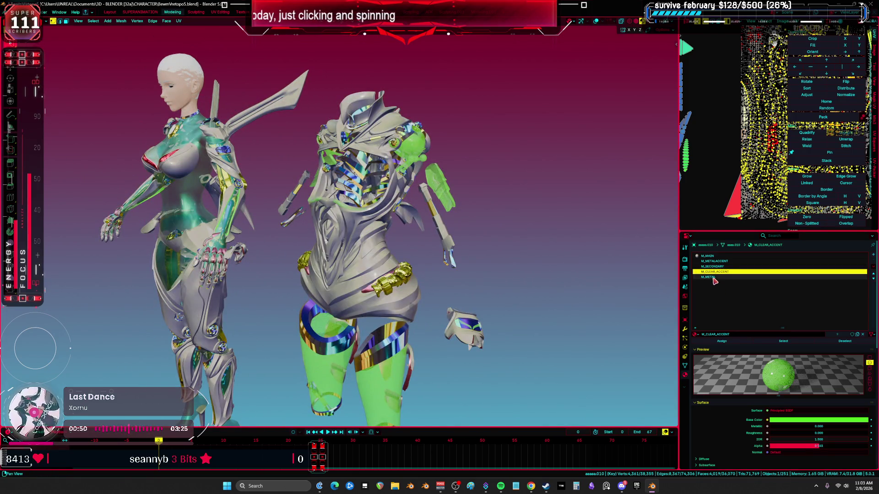
Step: Assign M_METAL to the selected leg faces, turning them gold, and inspect from the side
click(715, 278)
click(722, 341)
mouse_move(453, 260)
middle_down()
mouse_move(464, 264)
mouse_move(458, 220)
middle_up()
key(shift+alt+z)
mouse_move(458, 215)
ctrl+mouse_down()
mouse_move(485, 132)
mouse_move(465, 199)
mouse_move(457, 193)
ctrl+mouse_up()
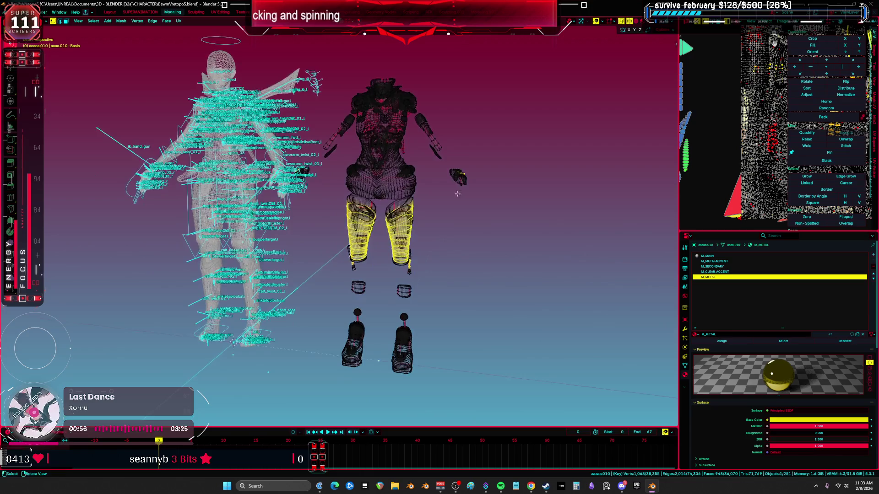
middle_drag(484, 326, 386, 273)
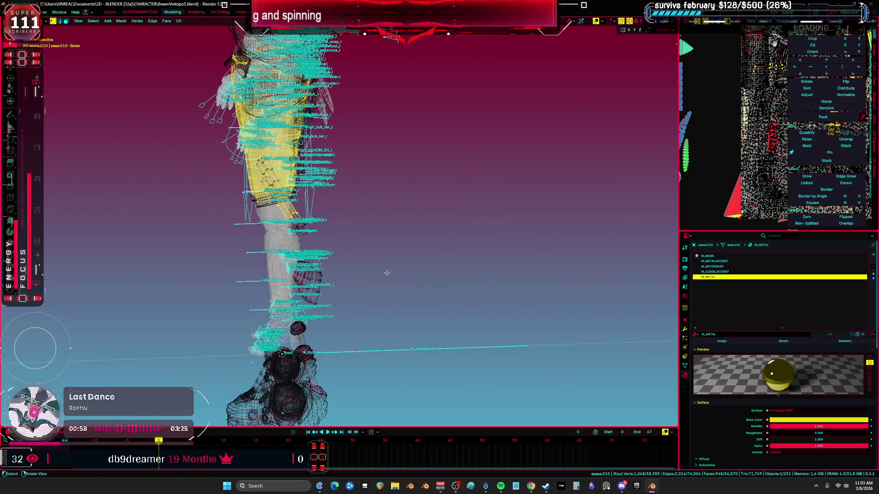
key(KP_1)
key(KP_3)
scroll(435, 274, up, 5)
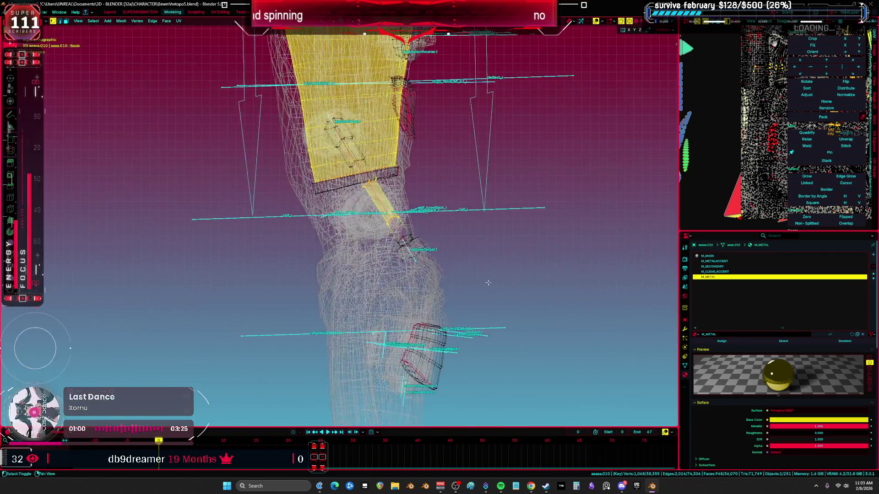
middle_drag(419, 153, 415, 265)
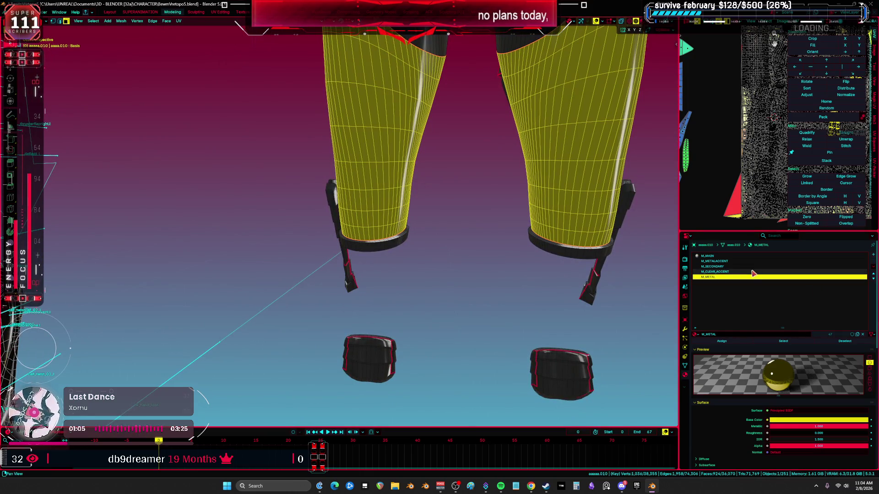
Step: Assign M_CLEAR_ACCENT to the boot shaft faces, return to Object Mode and isolate the character
click(695, 335)
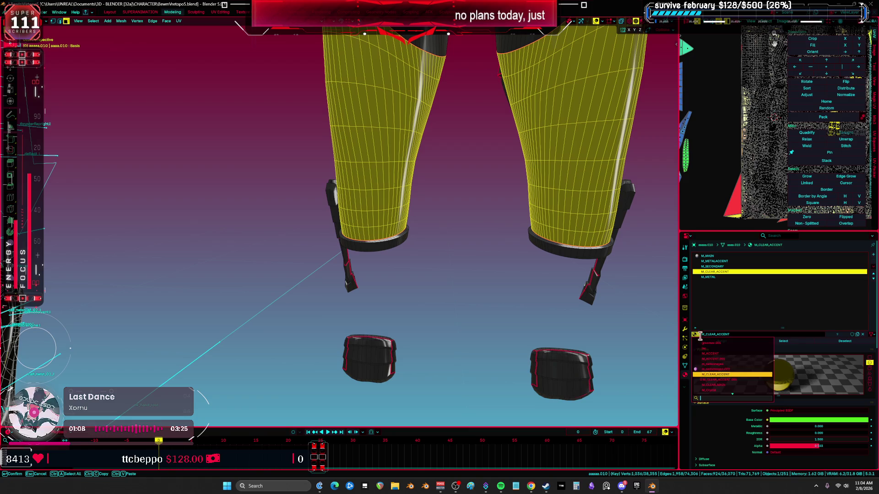
click(738, 376)
key(Home)
key(Tab)
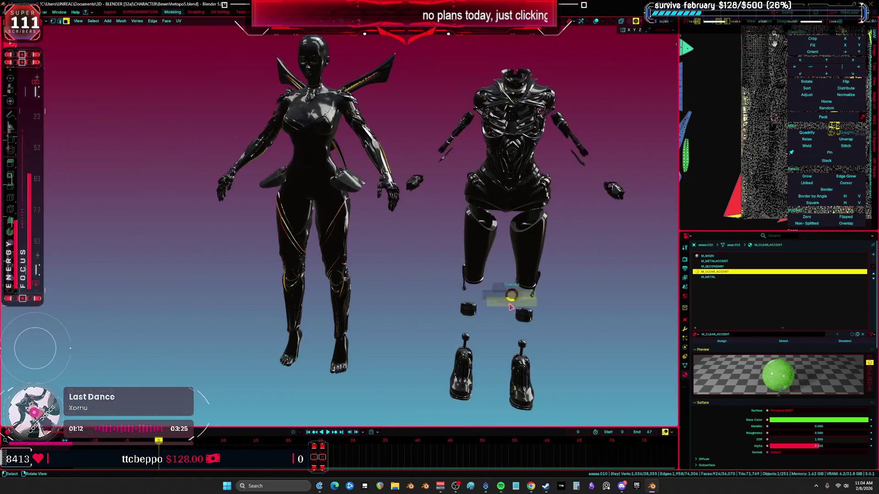
middle_drag(496, 316, 514, 297)
key(shift+alt+z)
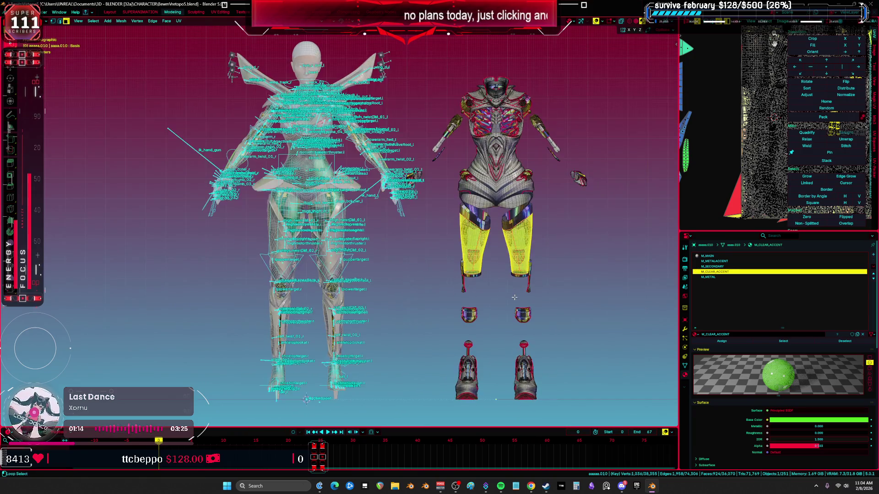
click(341, 283)
key(shift+alt+z)
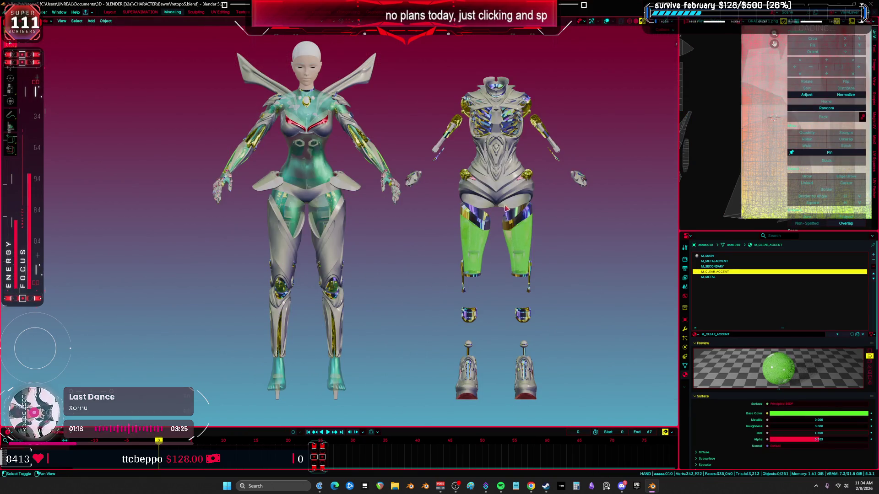
key(KP_Divide)
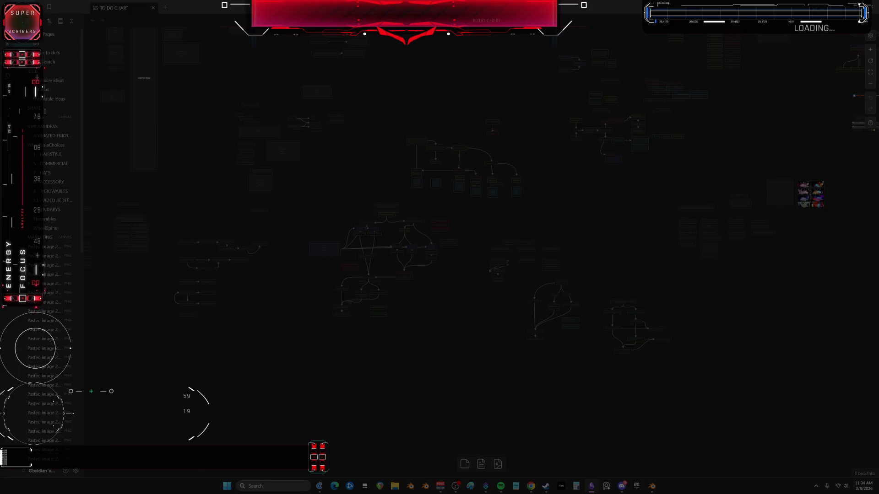
Step: Paste the new chat screenshot and place it under the previous chat message
shift+scroll(649, 284, right, 6)
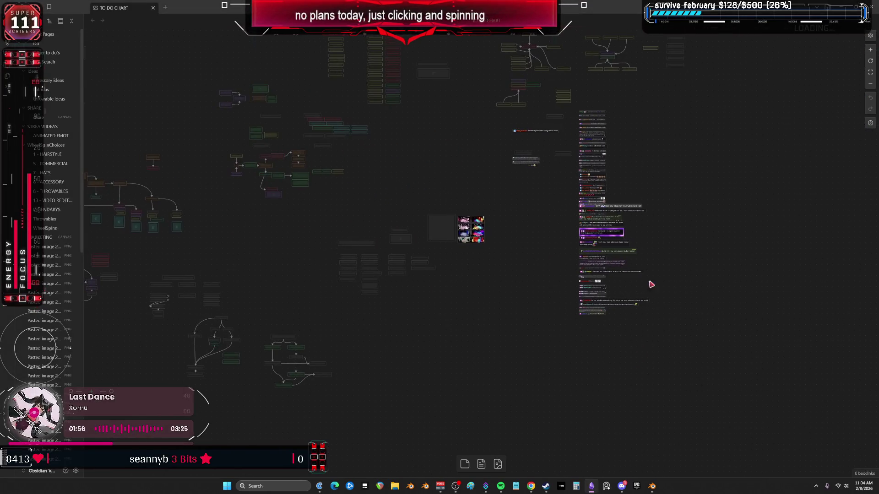
scroll(486, 226, up, 5)
scroll(517, 382, down, 6)
ctrl+scroll(452, 255, up, 10)
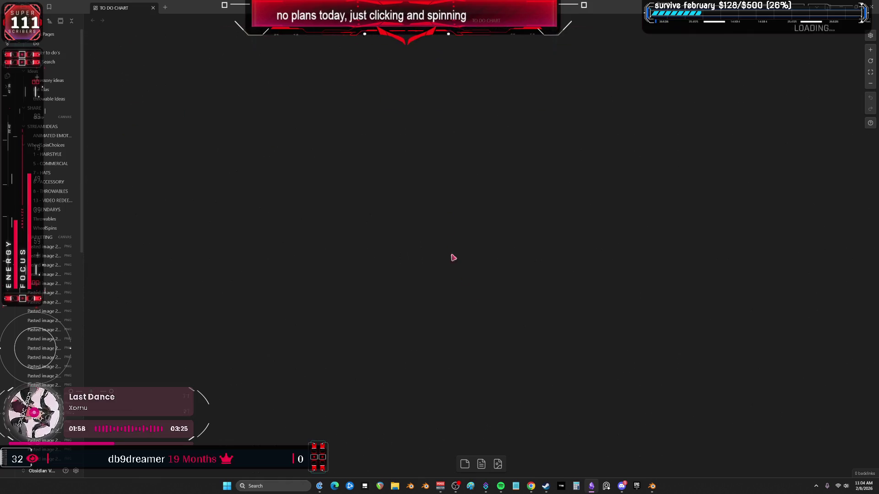
key(ctrl+v)
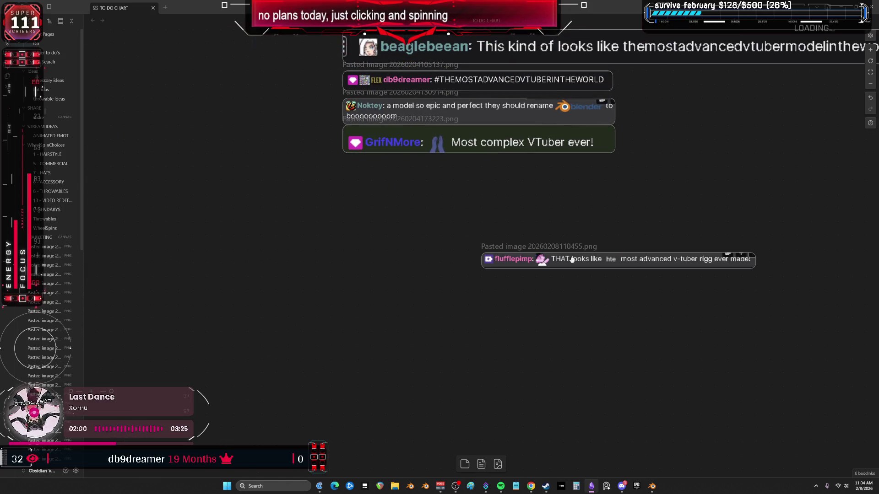
click(601, 178)
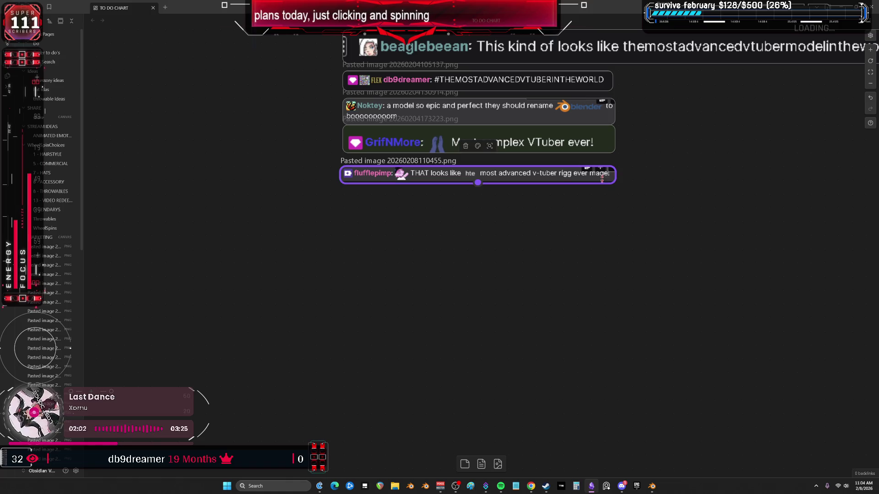
drag(613, 182, 629, 188)
Step: Scroll through the column of chat screenshots, then switch back to Blender
scroll(628, 232, down, 3)
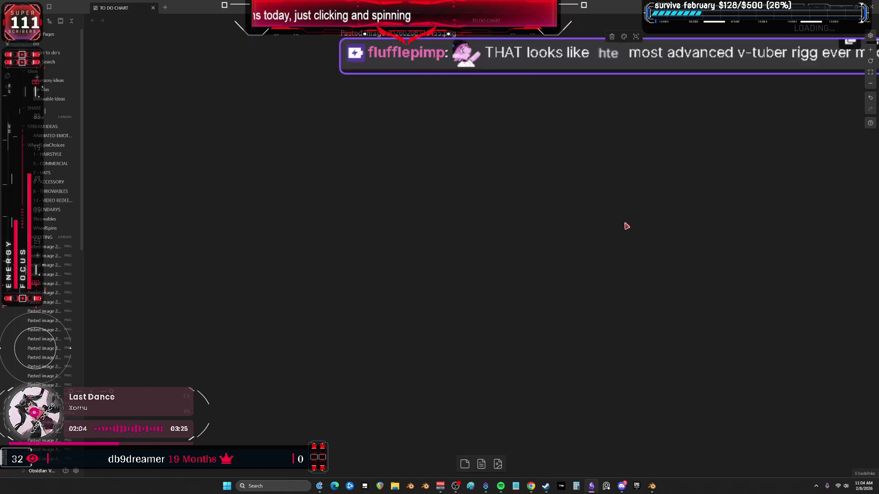
scroll(625, 224, up, 5)
ctrl+scroll(612, 156, down, 2)
scroll(612, 156, up, 10)
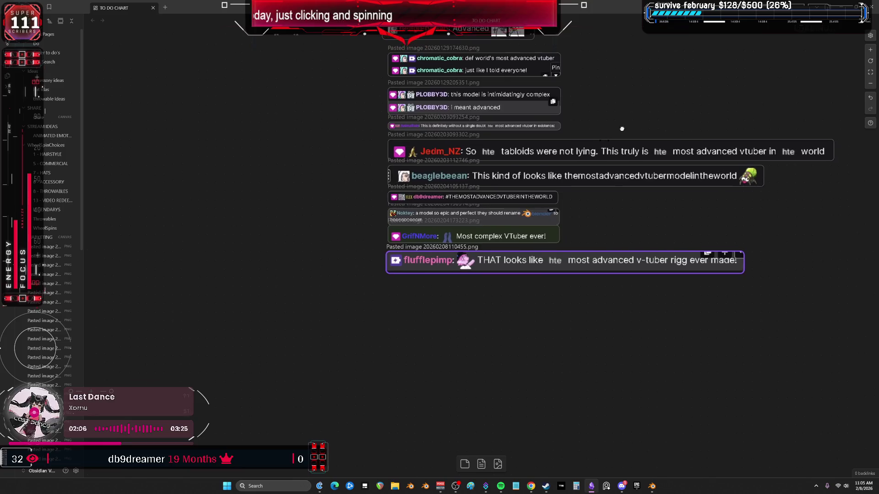
scroll(660, 107, up, 15)
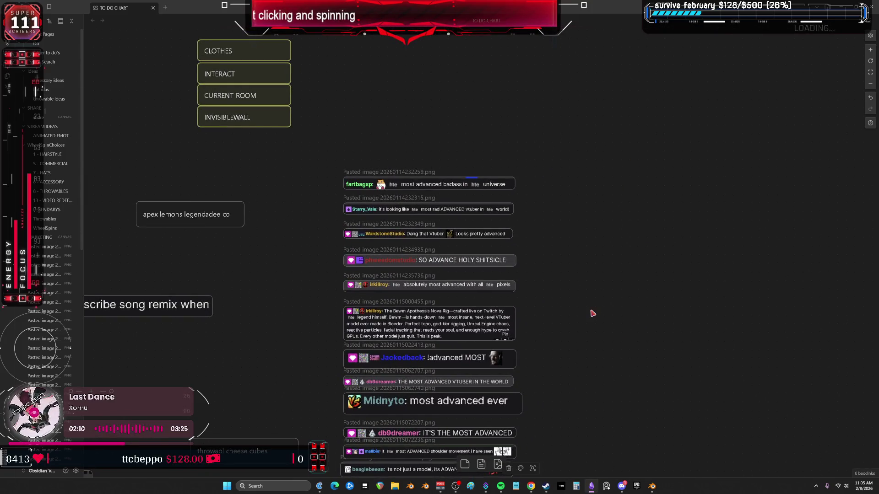
scroll(596, 173, down, 15)
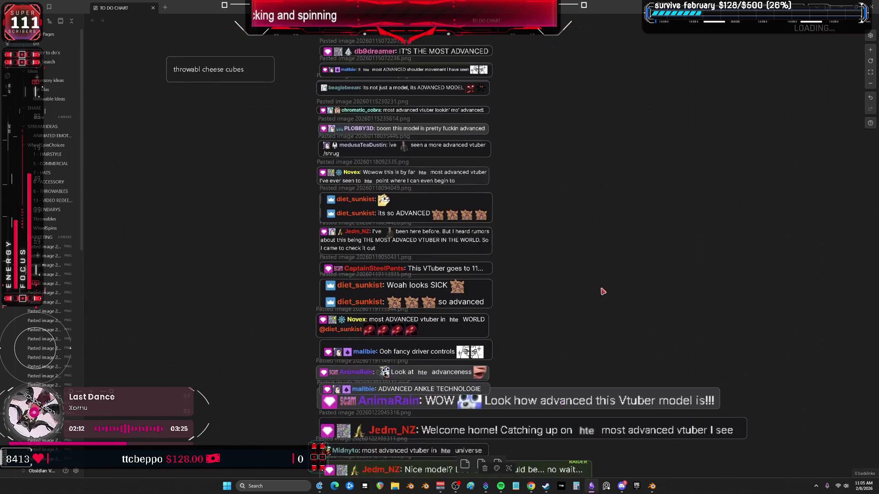
scroll(670, 192, down, 8)
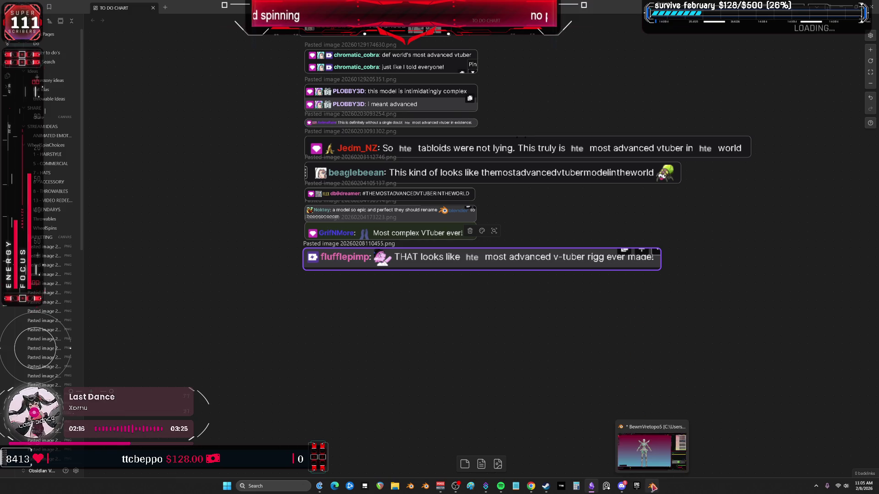
click(651, 486)
Step: Maximize the viewport, put the rig into Pose Mode and view the character from behind
scroll(378, 273, up, 3)
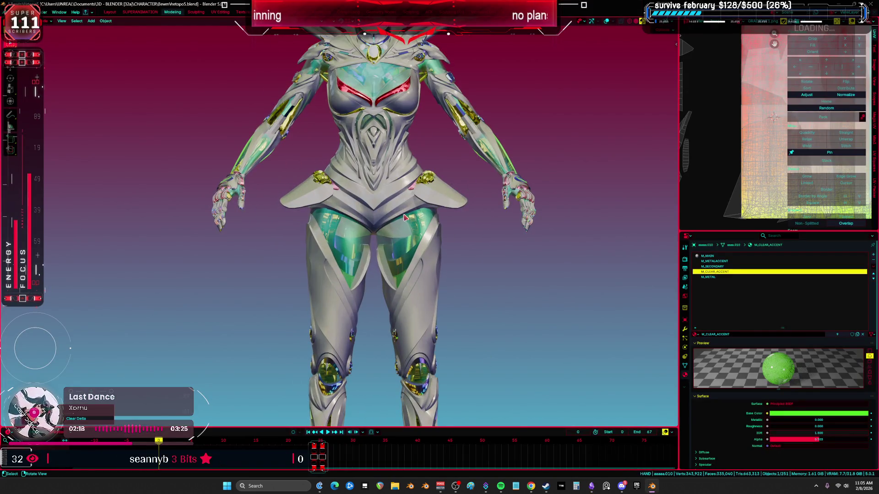
key(ctrl+space)
key(alt+h)
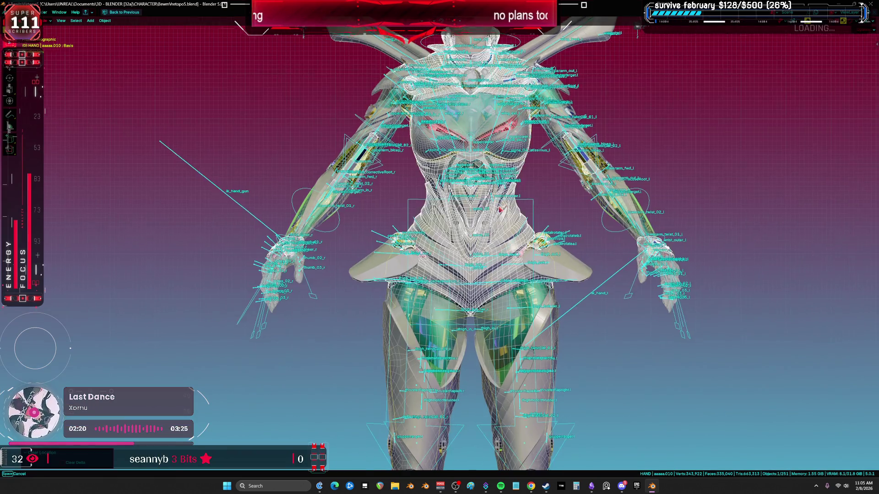
key(ctrl+Tab)
shift+scroll(522, 268, down, 5)
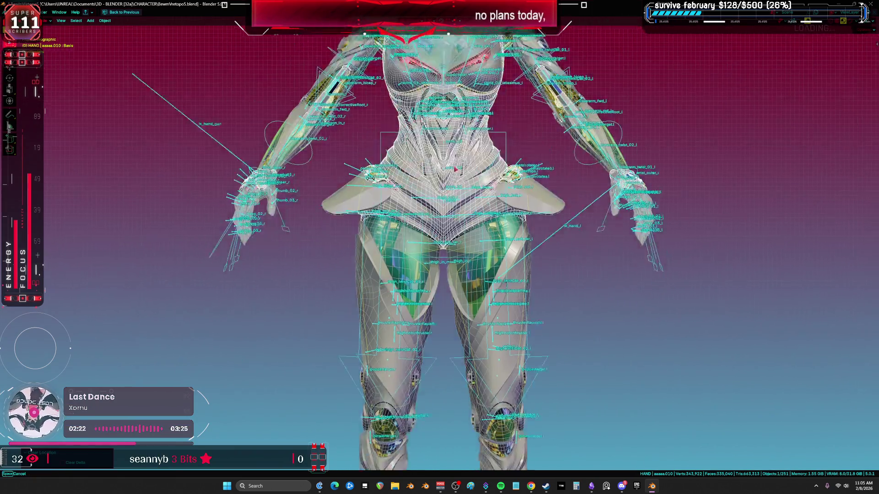
click(489, 326)
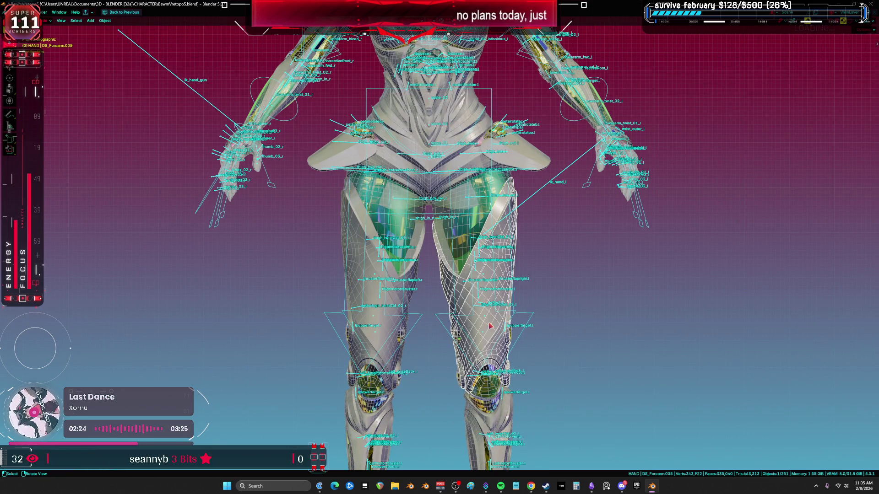
key(shift+alt+z)
mouse_move(508, 274)
middle_down()
mouse_move(599, 248)
mouse_move(732, 263)
mouse_move(87, 237)
mouse_move(365, 249)
mouse_move(535, 241)
mouse_move(491, 228)
mouse_move(404, 260)
middle_up()
Step: Select the DS_FlapA hip flaps and hide them
key(ctrl+space)
key(shift+alt+z)
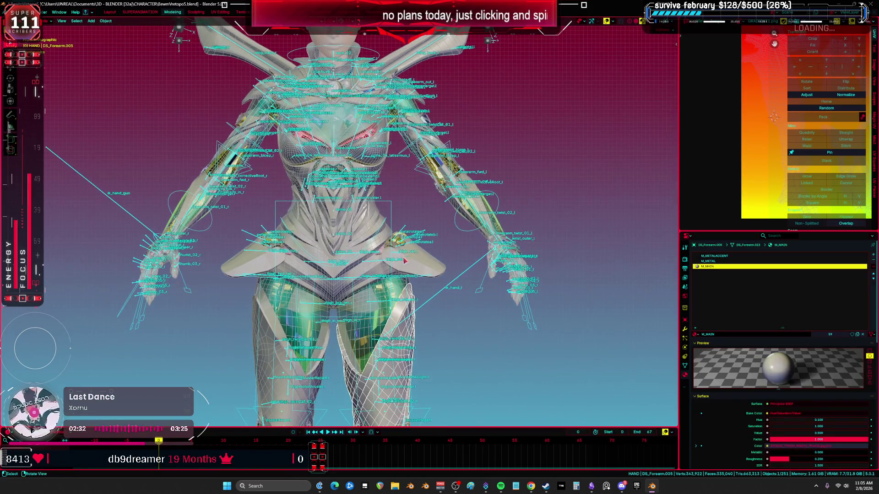
click(418, 275)
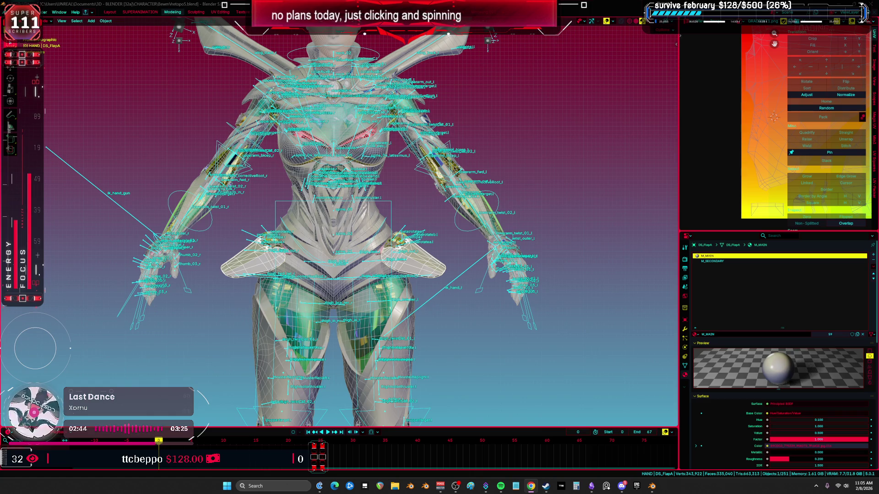
shift+middle_drag(384, 154, 390, 175)
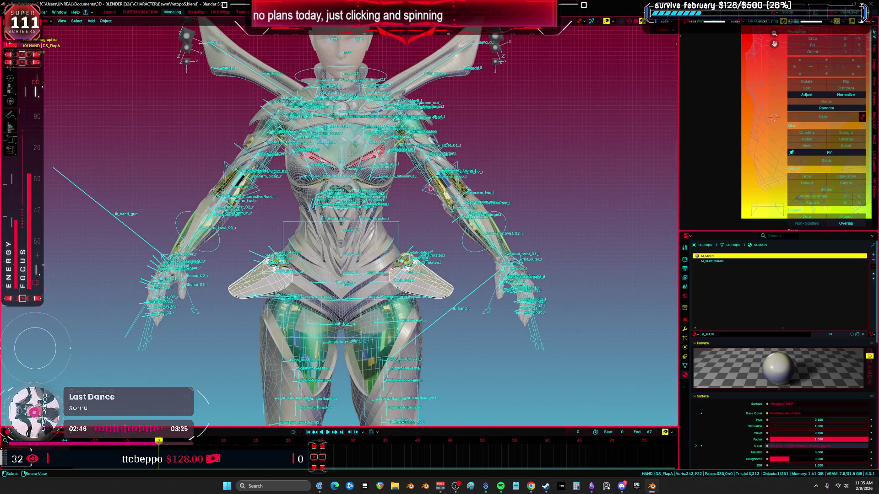
key(h)
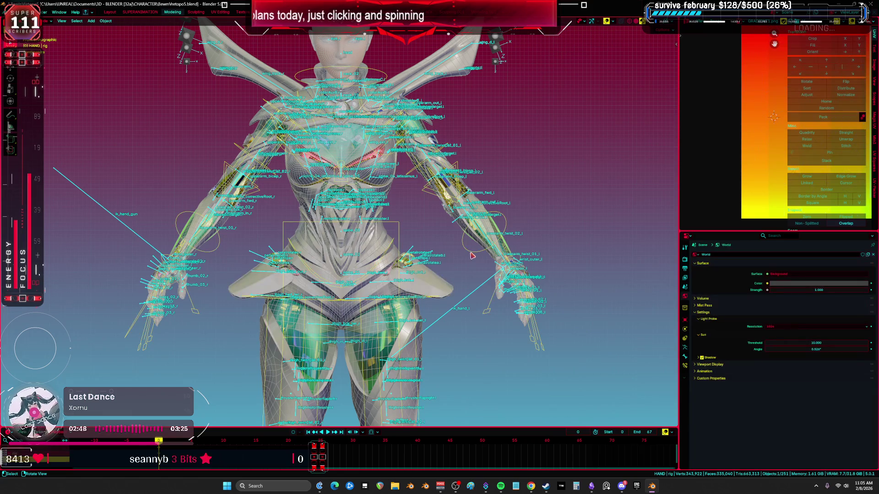
ctrl+middle_drag(475, 295, 472, 91)
click(462, 95)
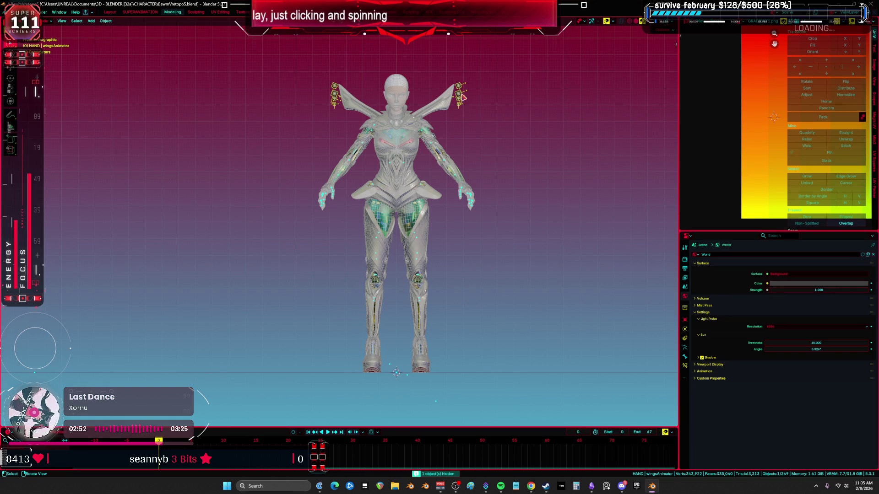
Step: Hide the wingsAnimator rig and box-select all of the character's parts
key(h)
scroll(467, 144, down, 2)
drag(322, 75, 507, 268)
scroll(453, 229, up, 2)
Step: Select the head parts Cylinder.008 and G_Lob and move them upward
key(alt+a)
click(418, 147)
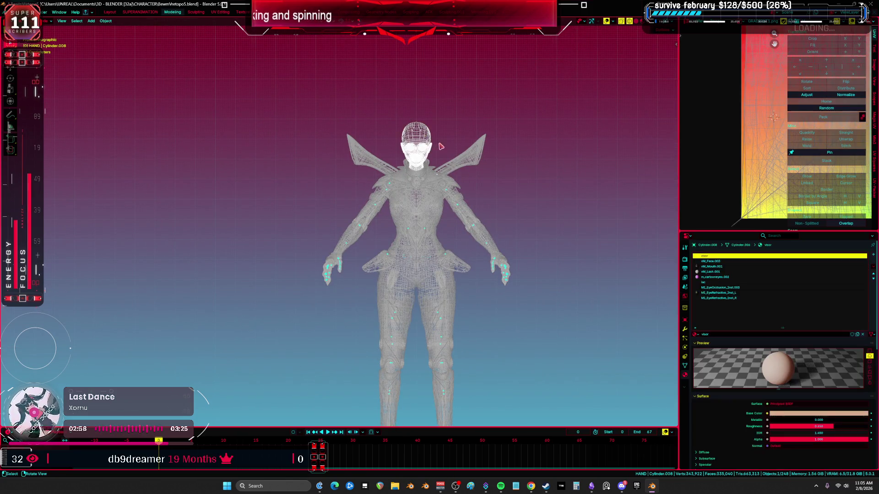
scroll(430, 247, up, 2)
key(g)
click(434, 253)
click(429, 239)
key(g)
click(449, 245)
Step: Box-select most character parts in Edit Mode and maximize the UV Editor showing their layout
scroll(435, 140, down, 2)
mouse_move(481, 95)
mouse_down()
mouse_move(335, 324)
mouse_move(344, 340)
mouse_up()
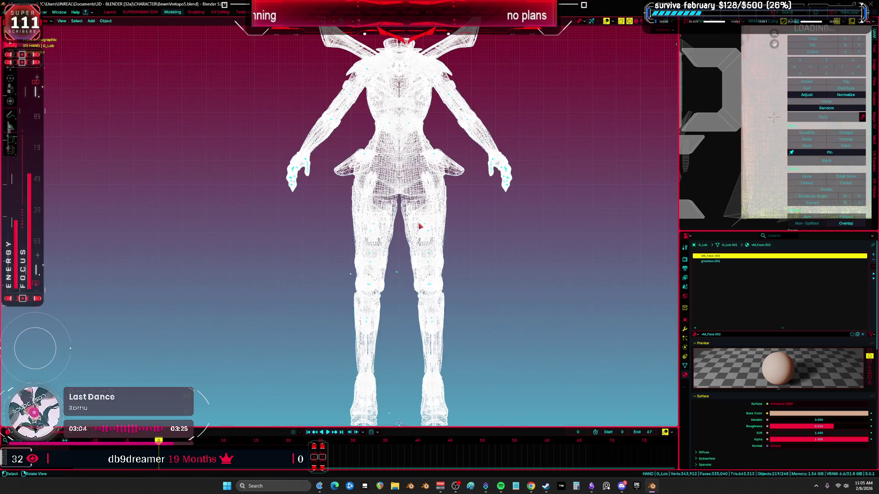
key(Tab)
key(ctrl+space)
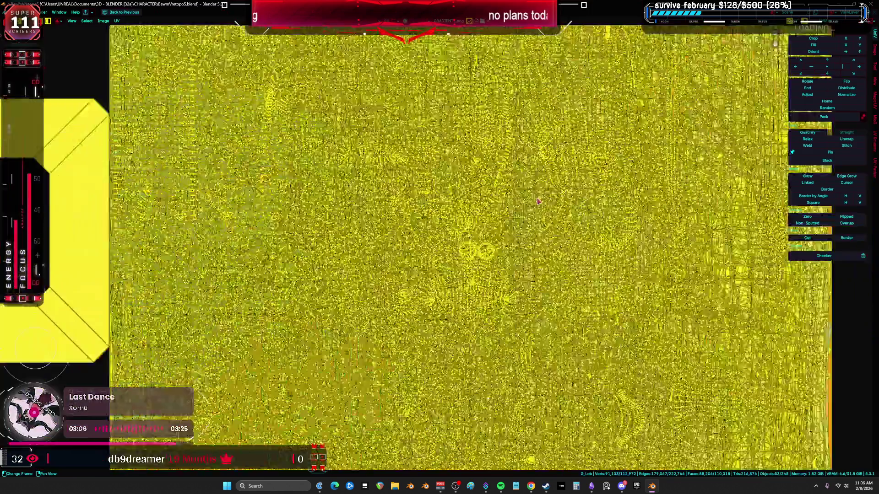
scroll(538, 201, up, 3)
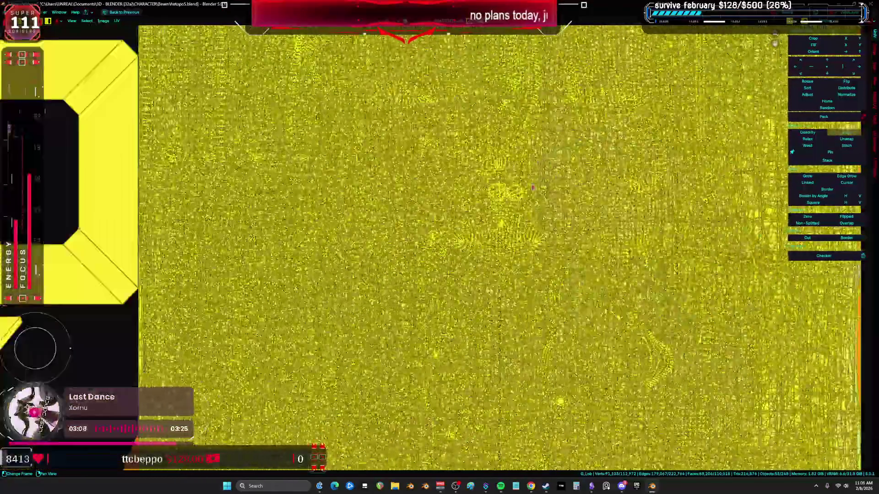
scroll(533, 187, down, 3)
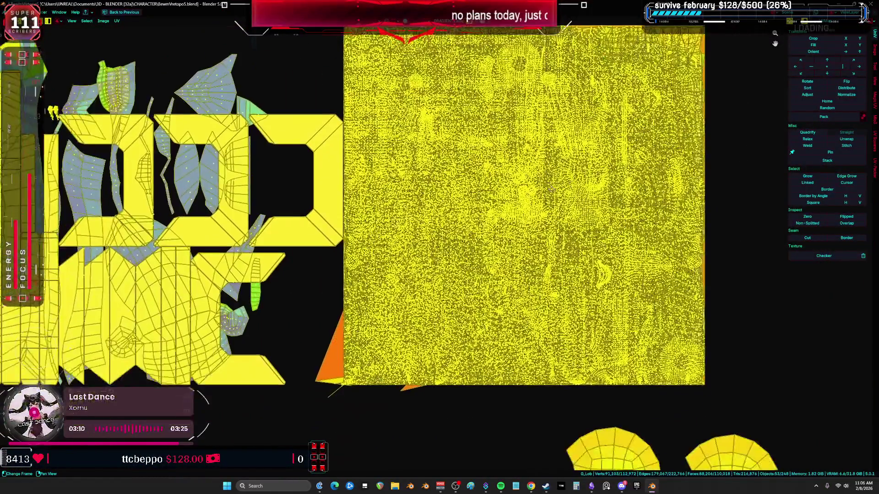
mouse_move(551, 189)
middle_down()
mouse_move(468, 226)
mouse_move(437, 202)
mouse_move(459, 236)
mouse_move(408, 194)
mouse_move(332, 184)
mouse_move(494, 229)
mouse_move(522, 199)
mouse_move(477, 227)
mouse_move(500, 197)
mouse_move(564, 221)
mouse_move(544, 205)
mouse_move(474, 243)
mouse_move(488, 236)
mouse_move(429, 245)
mouse_move(438, 252)
mouse_move(491, 236)
mouse_move(537, 243)
mouse_move(521, 177)
mouse_move(390, 216)
mouse_move(531, 227)
middle_up()
scroll(493, 238, up, 10)
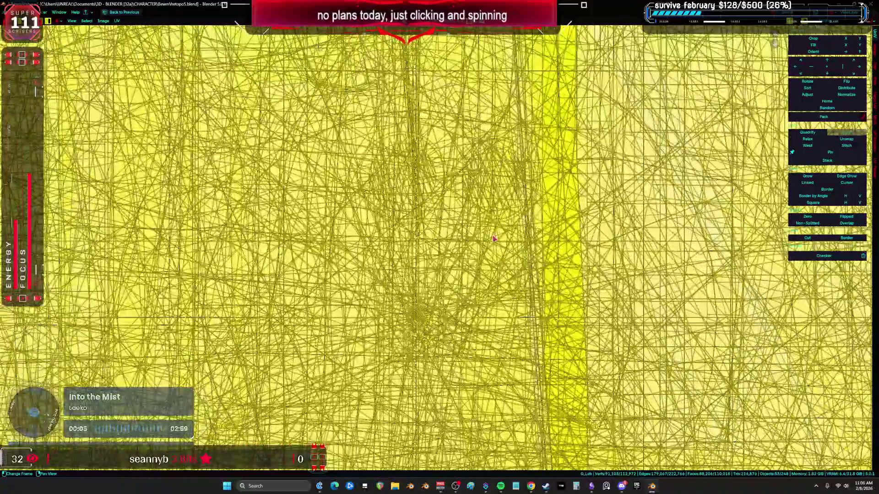
scroll(493, 238, down, 8)
middle_drag(493, 238, 398, 238)
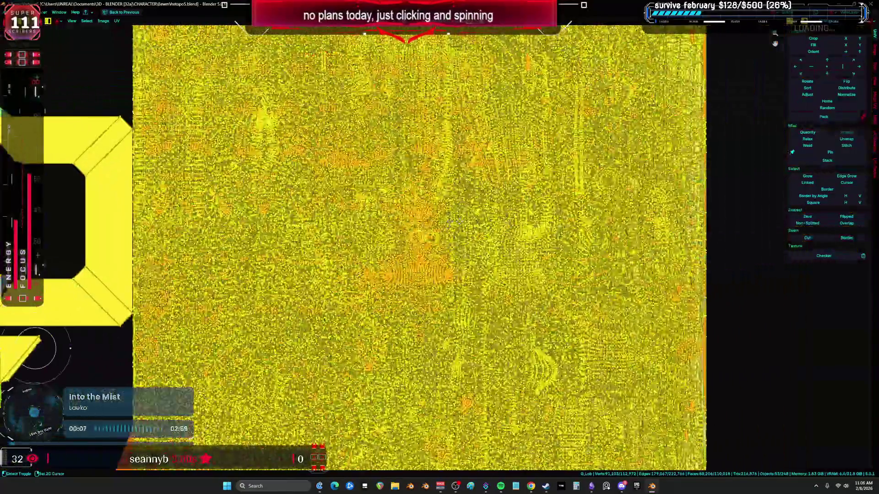
middle_drag(451, 222, 357, 224)
scroll(407, 257, down, 6)
mouse_move(441, 242)
middle_down()
mouse_move(418, 147)
mouse_move(474, 18)
mouse_move(595, 92)
middle_up()
scroll(577, 169, down, 5)
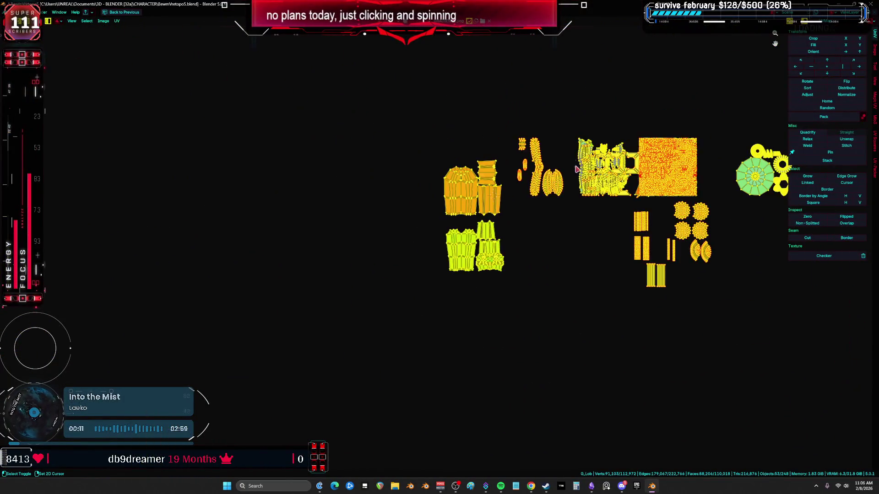
Step: Pan and zoom across the character's UV islands, then un-maximize the UV Editor
scroll(576, 169, up, 5)
scroll(577, 169, down, 1)
middle_drag(644, 243, 520, 178)
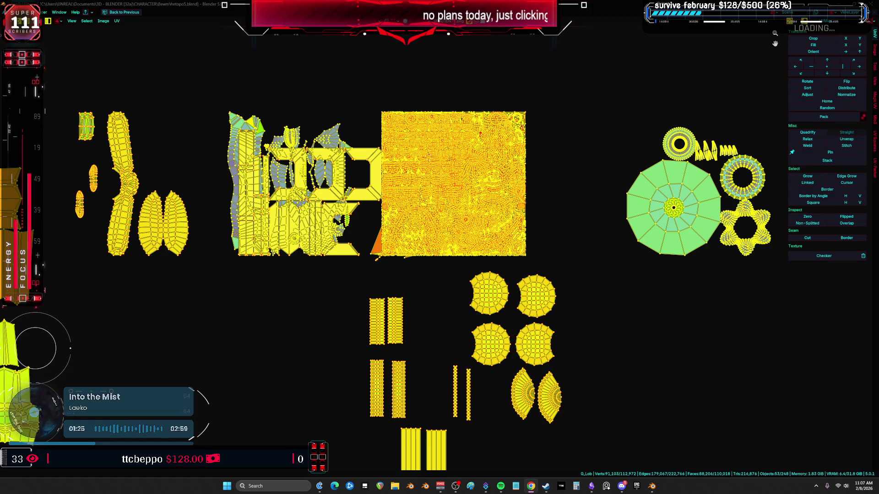
key(ctrl+space)
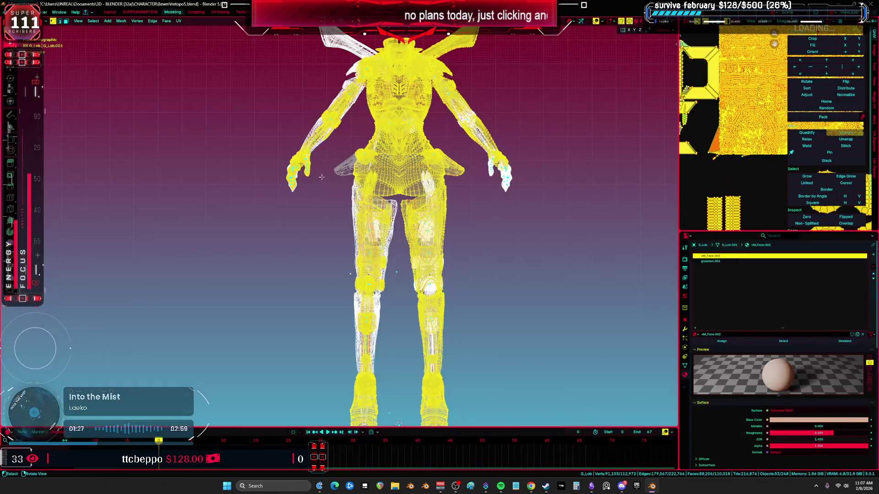
Step: Maximize the 3D view, switch to Object Mode, and unhide all the armour objects
key(ctrl+space)
scroll(535, 227, up, 5)
key(ctrl+Tab)
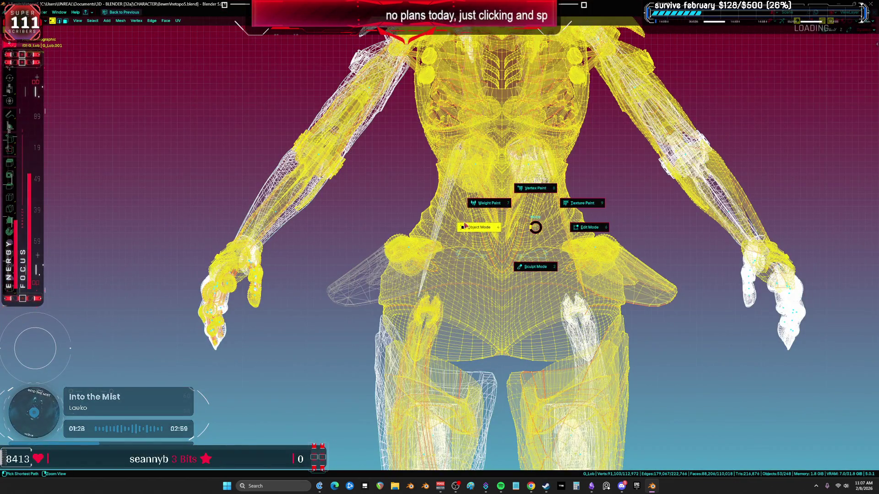
click(465, 226)
key(KP_Divide)
key(KP_Divide)
key(KP_Divide)
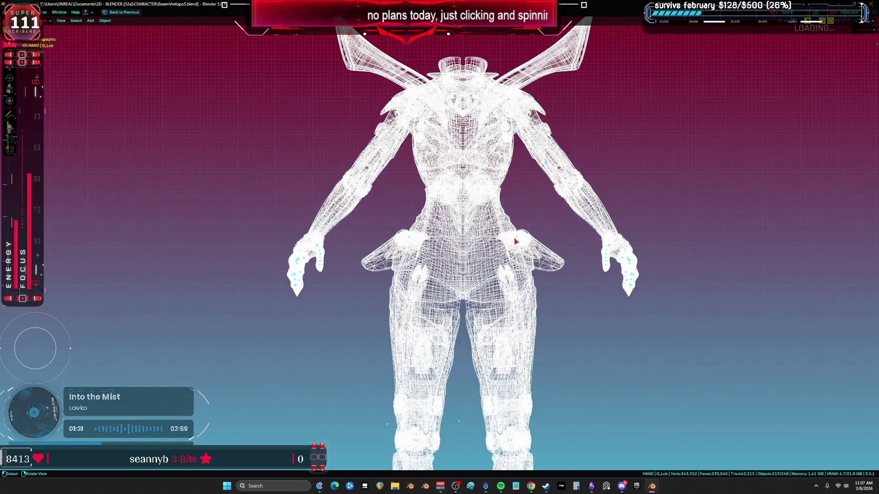
key(alt+h)
key(KP_Divide)
Step: Show the character in Material Preview shading from a three-quarter view with wireframe overlays
key(z)
click(488, 215)
key(z)
click(483, 242)
mouse_move(483, 242)
middle_down()
mouse_move(453, 203)
mouse_move(435, 241)
middle_up()
scroll(435, 241, up, 5)
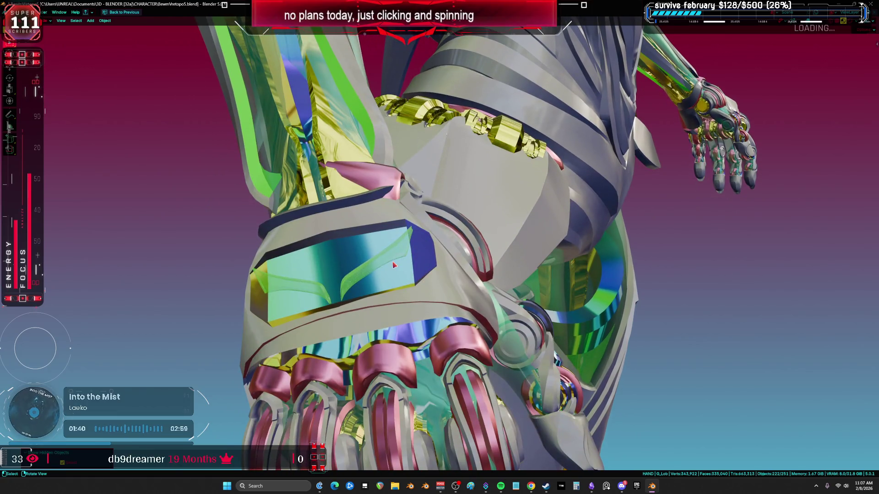
key(shift+alt+z)
Step: Enter Edit Mode on armour mesh aaaaa.010 with nothing selected, in the normal layout
click(391, 262)
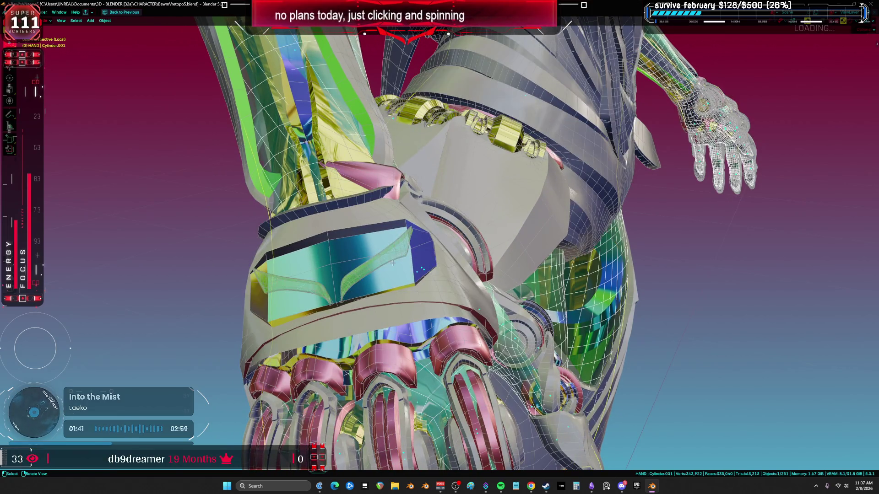
click(390, 261)
key(Tab)
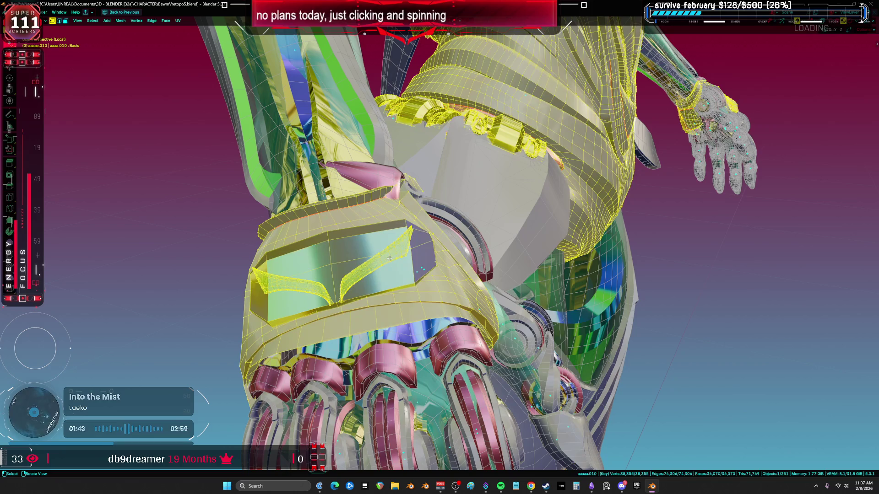
key(alt+a)
scroll(389, 259, down, 2)
key(ctrl+space)
Step: Lasso-select a group of armour vertices from the front, with X-ray turned off
scroll(531, 182, down, 1)
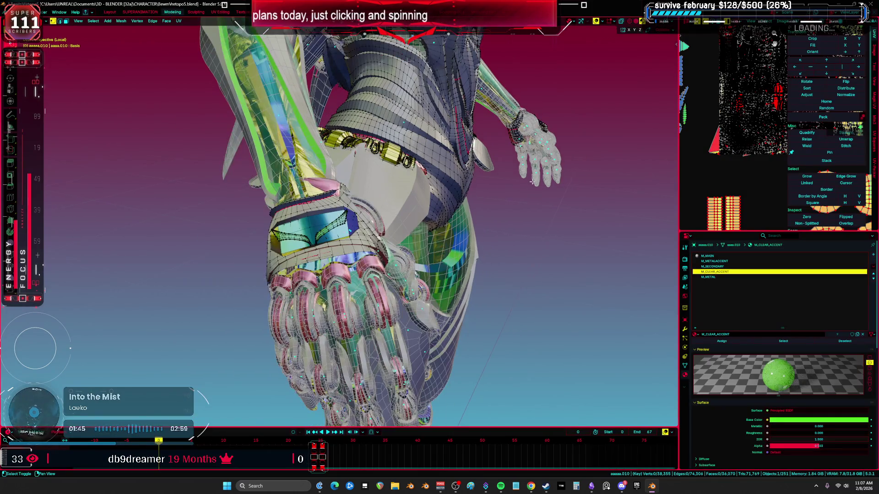
click(300, 236)
scroll(402, 220, down, 4)
mouse_move(403, 220)
middle_down()
mouse_move(417, 215)
mouse_move(402, 229)
middle_up()
mouse_move(266, 247)
mouse_down()
mouse_move(504, 329)
mouse_move(374, 272)
mouse_up()
ctrl+scroll(738, 304, up, 2)
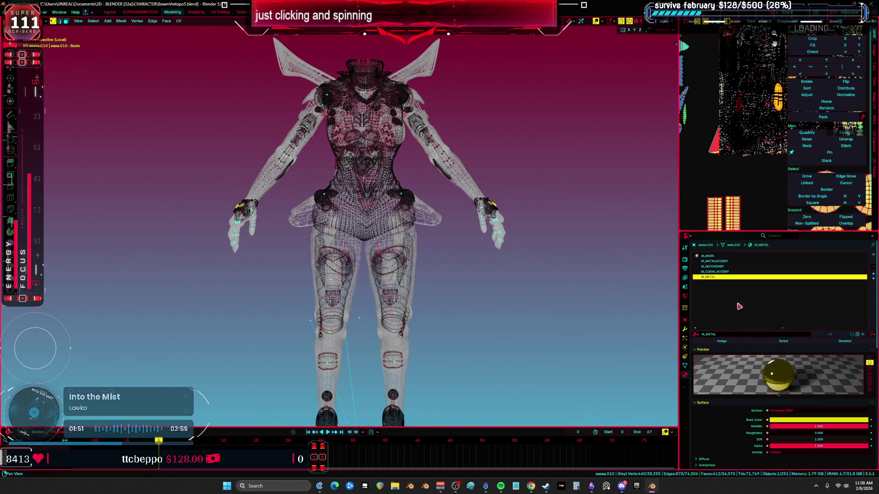
mouse_move(376, 229)
middle_down()
mouse_move(353, 289)
mouse_move(348, 274)
middle_up()
scroll(366, 256, up, 3)
key(shift+alt+z)
scroll(348, 275, up, 5)
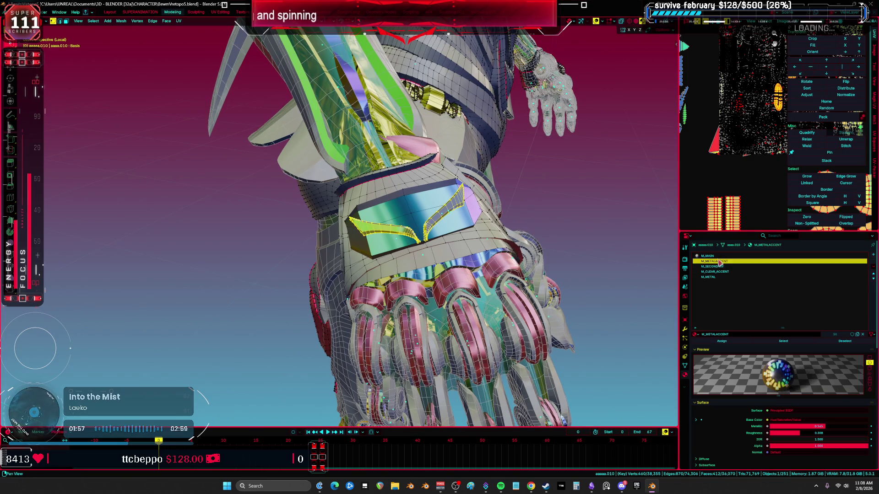
Step: Assign the M_METAL material to the selected armour faces
click(717, 278)
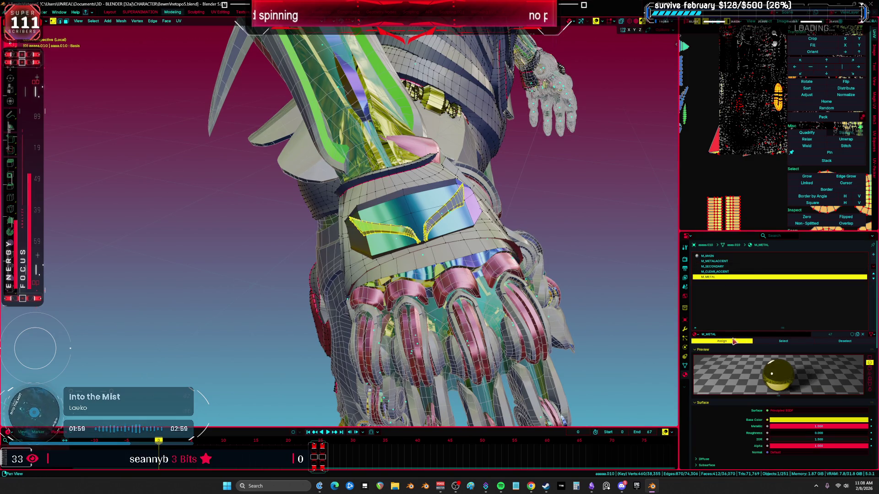
scroll(560, 254, down, 4)
mouse_move(560, 254)
middle_down()
mouse_move(447, 255)
mouse_move(413, 231)
mouse_move(436, 210)
middle_up()
Step: Select the top, middle and bottom hexagon rings on the armour as linked geometry
scroll(412, 208, up, 5)
key(shift+alt+z)
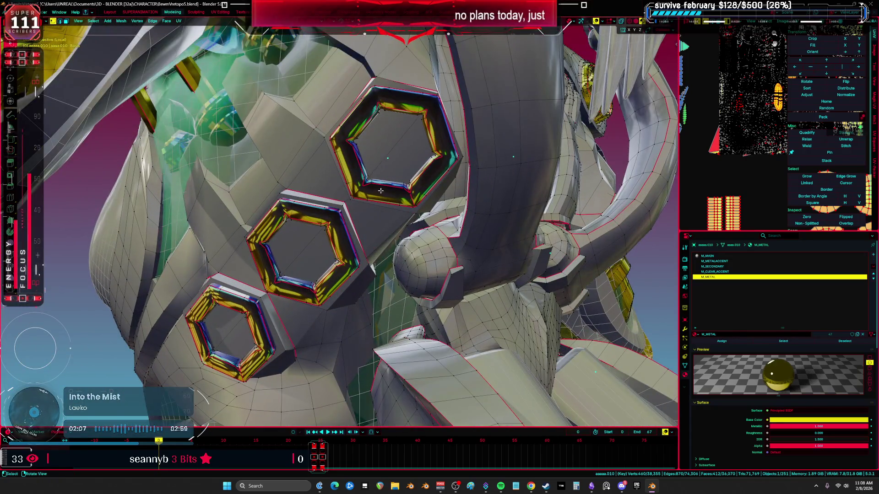
key(l)
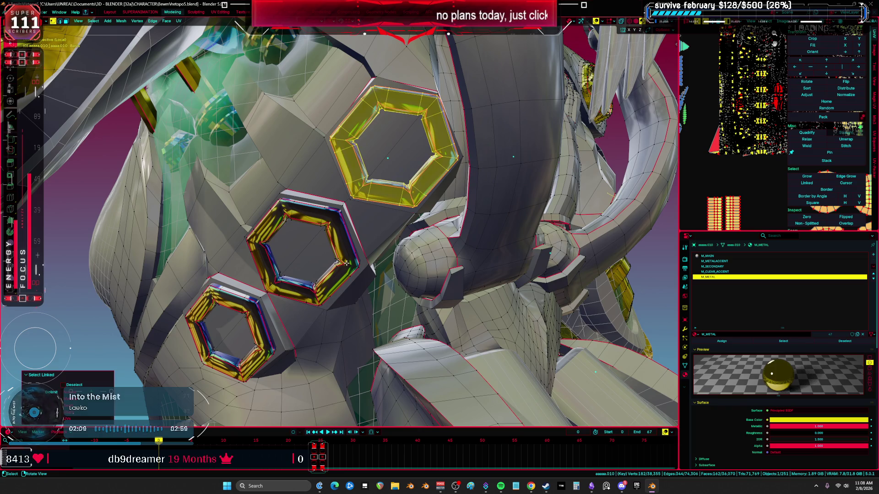
key(l)
key(l)
mouse_move(238, 330)
middle_down()
mouse_move(405, 243)
mouse_move(535, 260)
middle_up()
Step: Separate the selected hexagon rings into their own object
key(Tab)
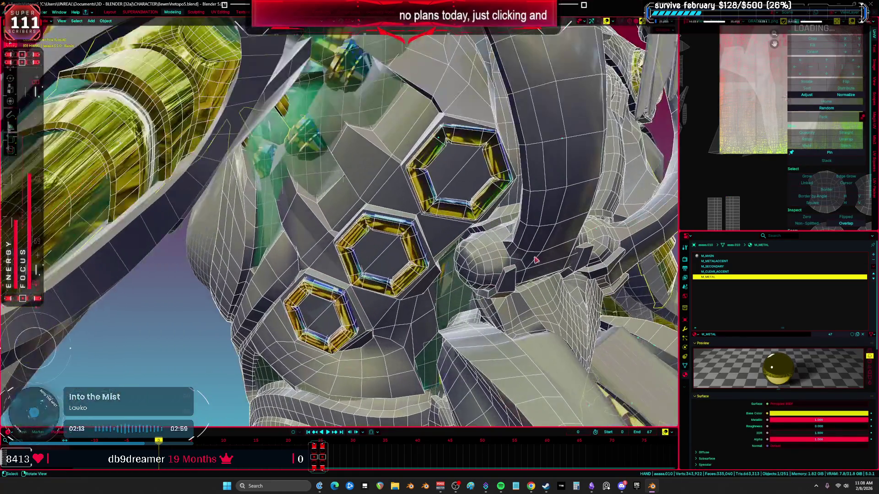
click(685, 330)
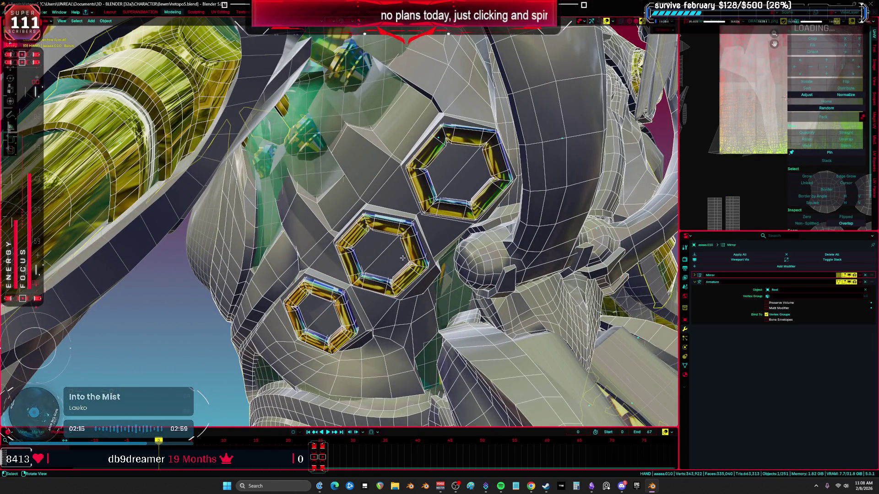
key(Tab)
key(Return)
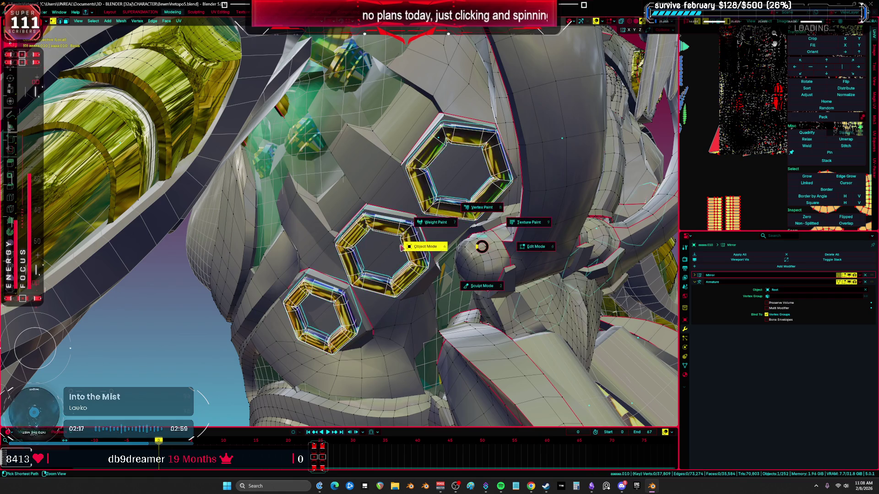
key(Tab)
Step: Give the rings Shade Auto Smooth, then try joining them with the armour and undo it
right_click(418, 245)
click(417, 244)
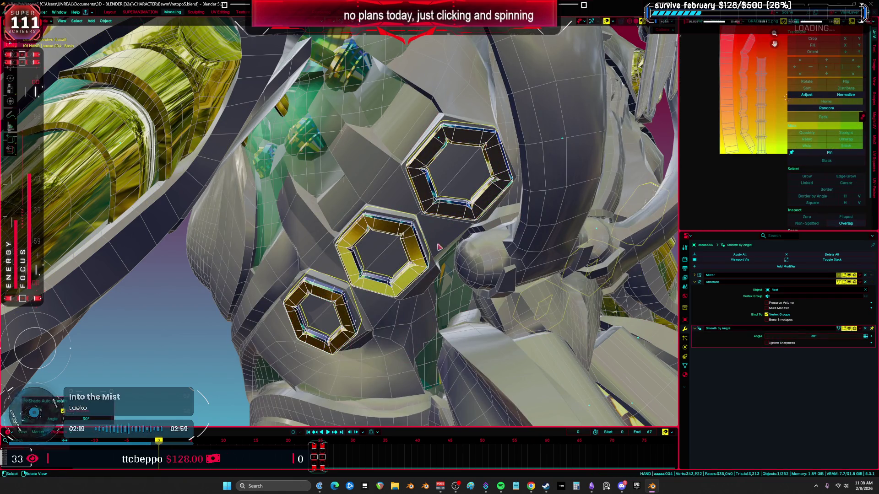
click(854, 336)
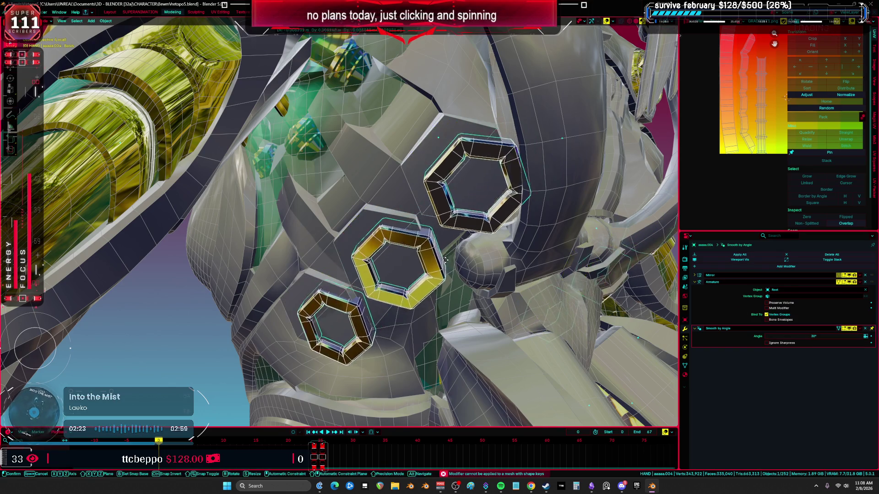
shift+click(451, 243)
key(ctrl+j)
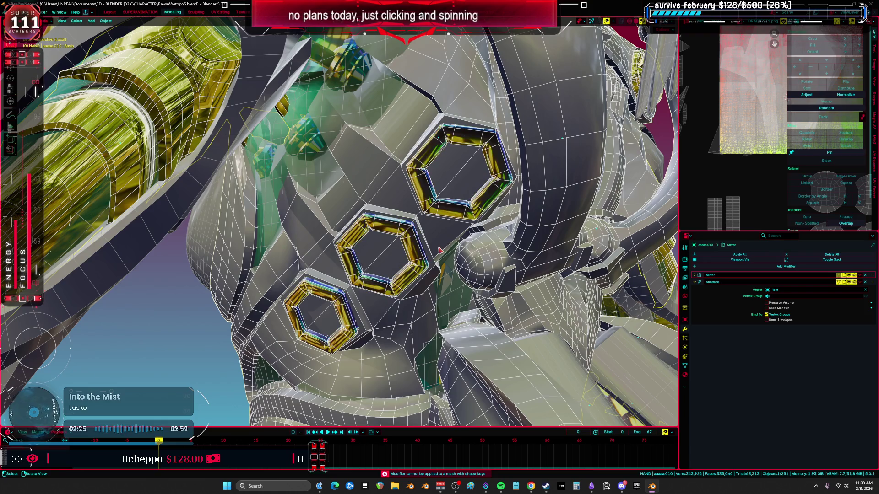
key(ctrl+z)
Step: Make the separated rings object aaaaa.004 active and enter Edit Mode on it
middle_drag(442, 250, 445, 248)
click(430, 247)
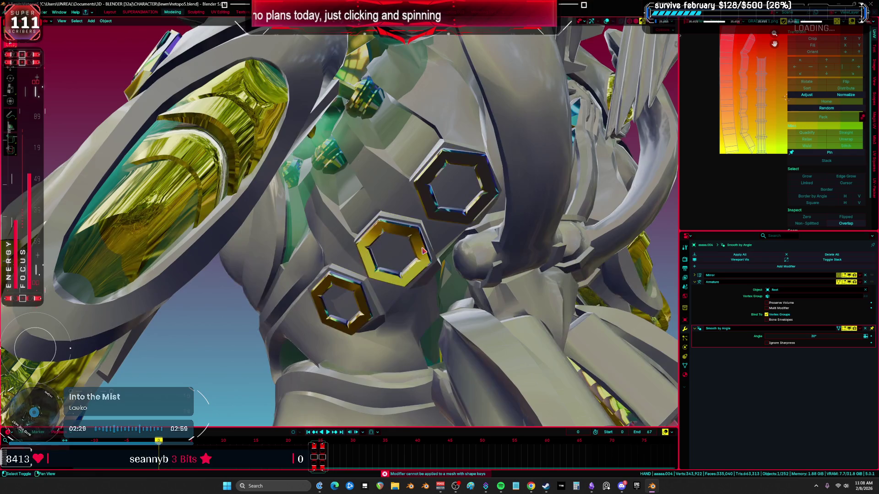
key(Tab)
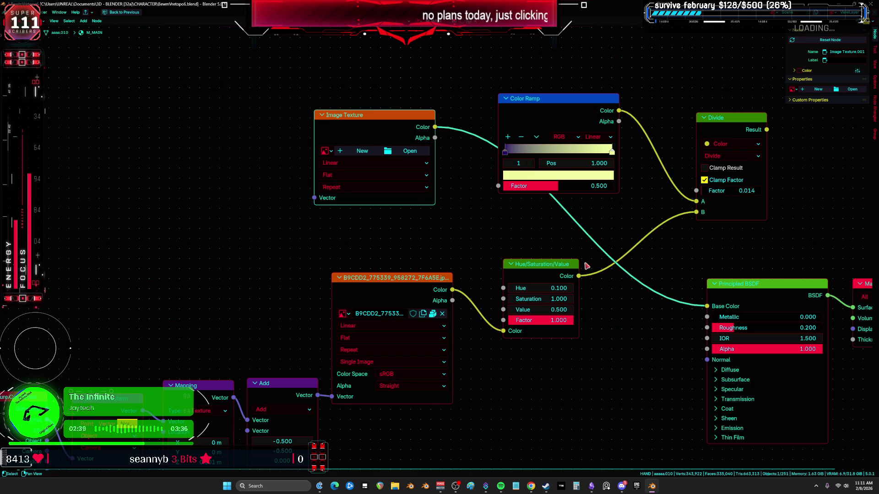
Step: Create a new 4096 px Color Grid image named 'test' on the Image Texture node
click(340, 151)
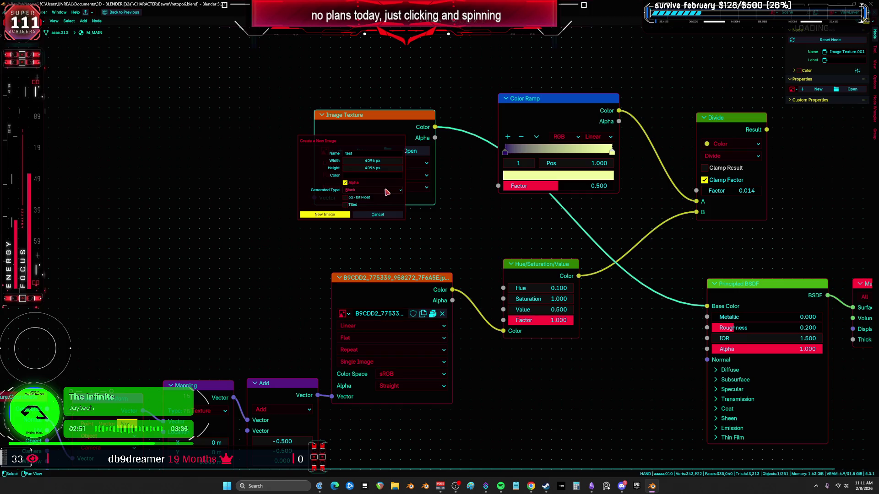
click(325, 214)
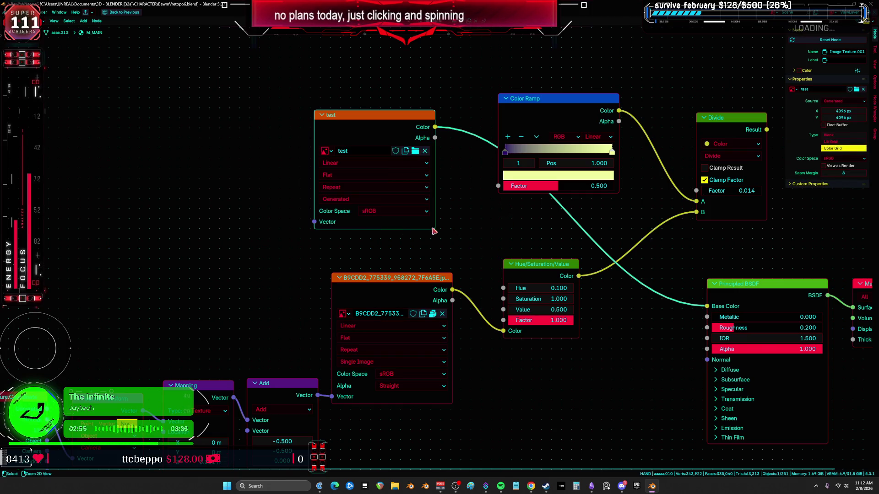
key(ctrl+space)
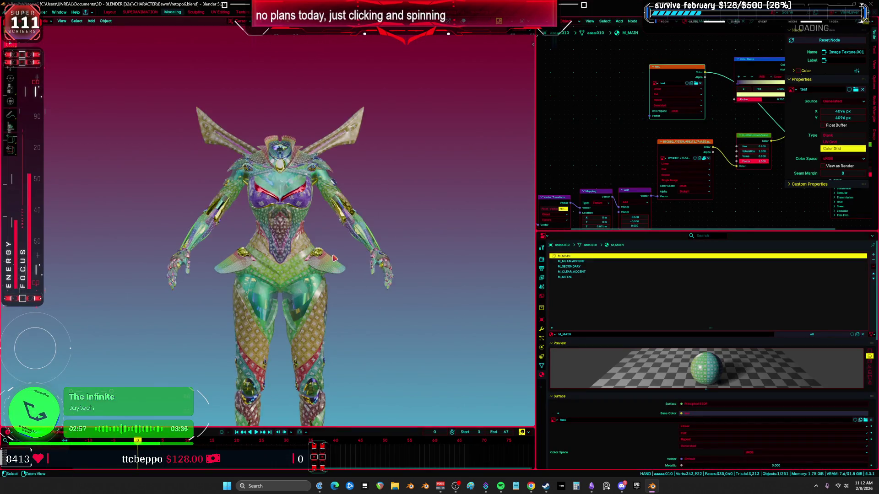
Step: Select all linked high-heel boot geometry in Edit Mode and Unwrap it onto the test grid
key(ctrl+space)
scroll(486, 249, down, 10)
mouse_move(486, 249)
middle_down()
mouse_move(496, 181)
mouse_move(472, 171)
mouse_move(493, 171)
mouse_move(481, 303)
middle_up()
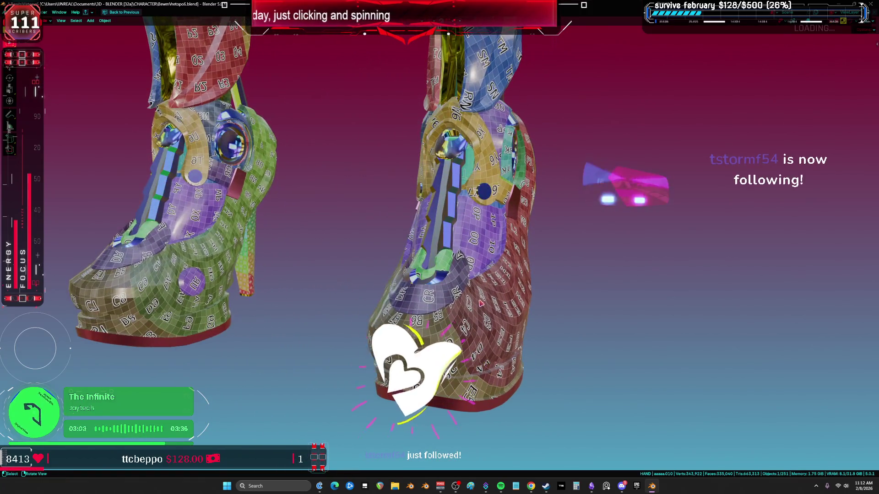
key(Tab)
key(a)
key(ctrl+l)
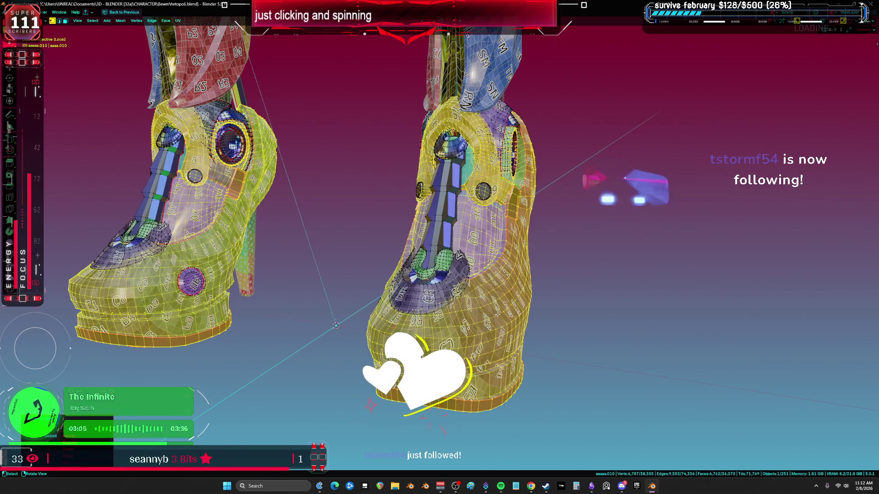
middle_drag(496, 315, 415, 252)
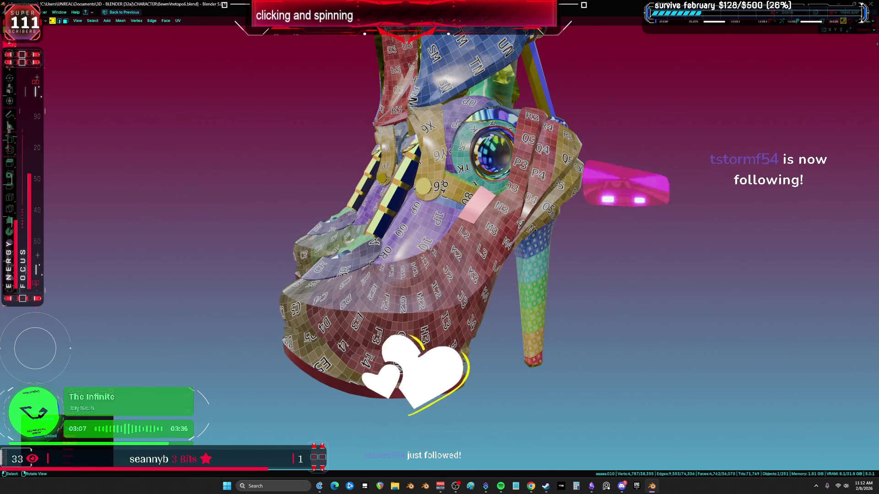
key(u)
click(415, 252)
middle_drag(383, 264, 279, 257)
key(ctrl+space)
key(ctrl+space)
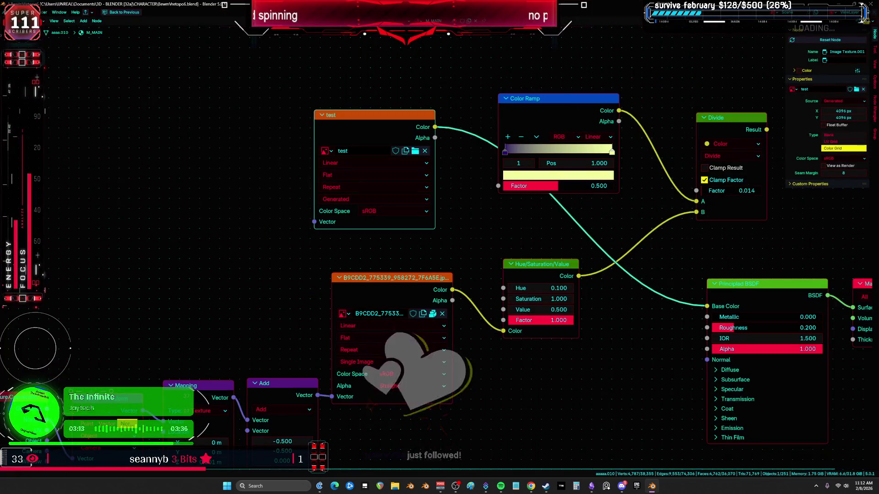
Step: Zoom in on the boot's high heel in a full-screen 3D view and Clear Seam on the chosen edge
key(shift+F10)
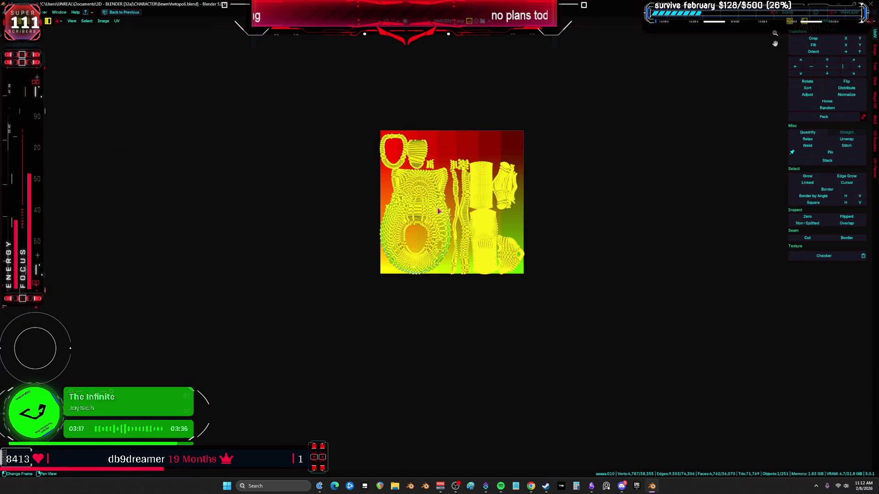
scroll(414, 230, up, 5)
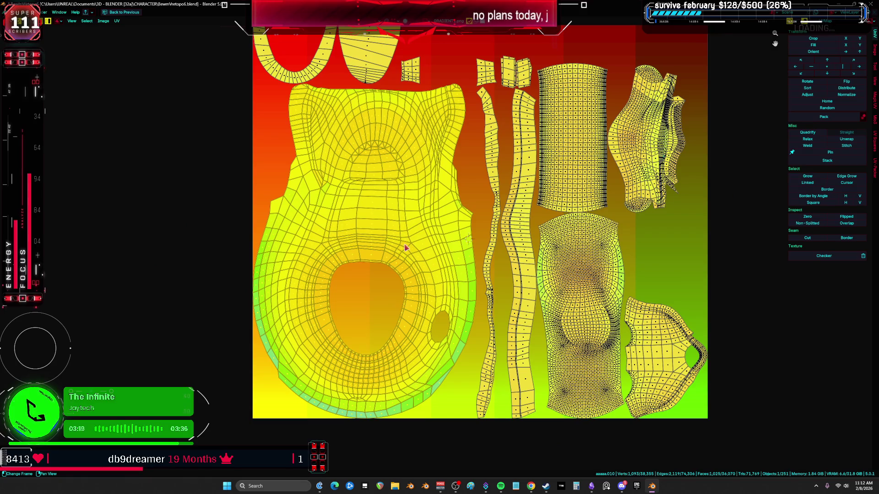
key(ctrl+space)
mouse_move(251, 225)
middle_down()
mouse_move(301, 229)
mouse_move(231, 233)
mouse_move(321, 204)
middle_up()
scroll(231, 233, up, 2)
scroll(321, 204, up, 4)
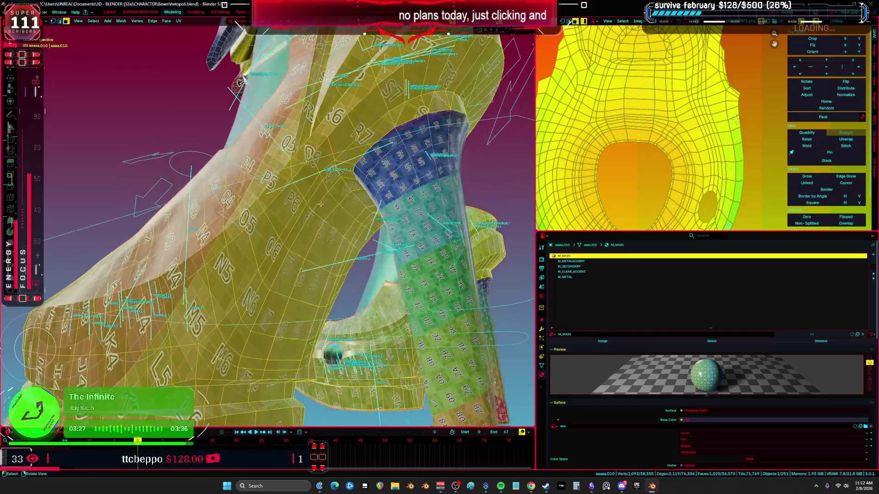
middle_drag(330, 145, 406, 197)
key(ctrl+space)
shift+middle_drag(508, 252, 529, 263)
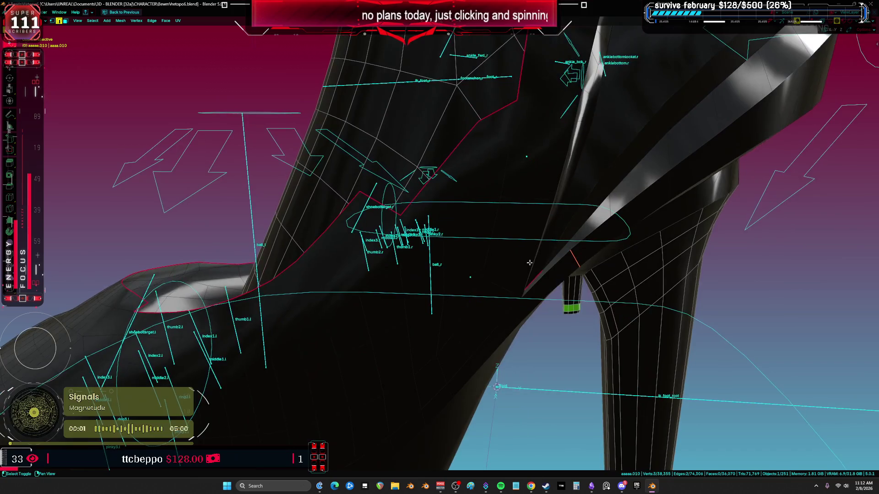
key(ctrl+e)
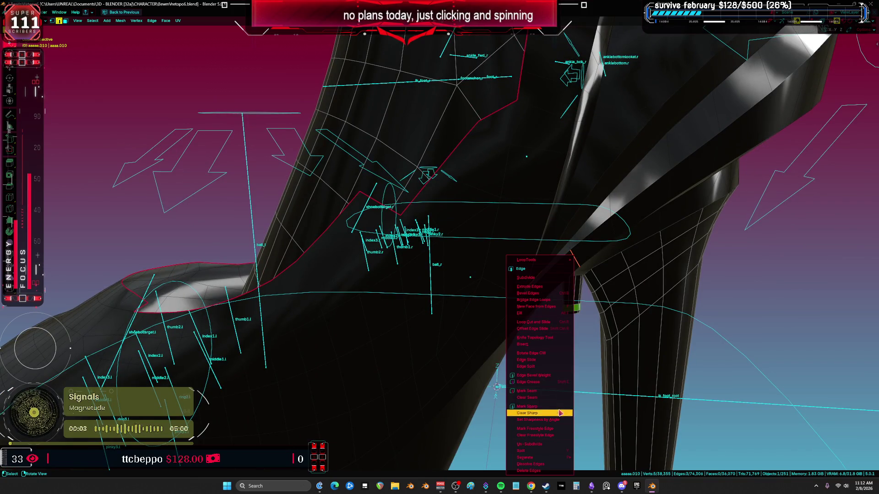
click(558, 398)
middle_drag(558, 398, 531, 391)
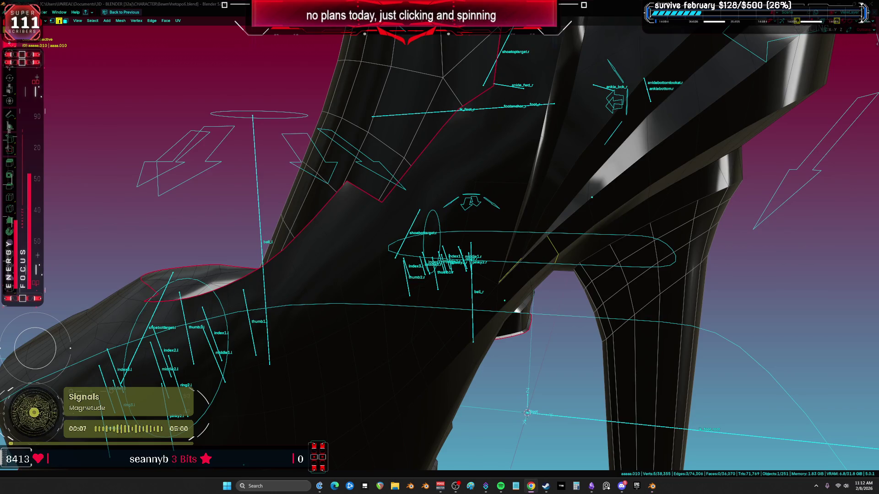
Step: Put the linked sole piece in Local View, select an edge loop, and turn on X-ray
mouse_move(594, 299)
middle_down()
mouse_move(429, 281)
mouse_move(416, 296)
mouse_move(488, 279)
mouse_move(489, 243)
middle_up()
key(ctrl+l)
key(slash)
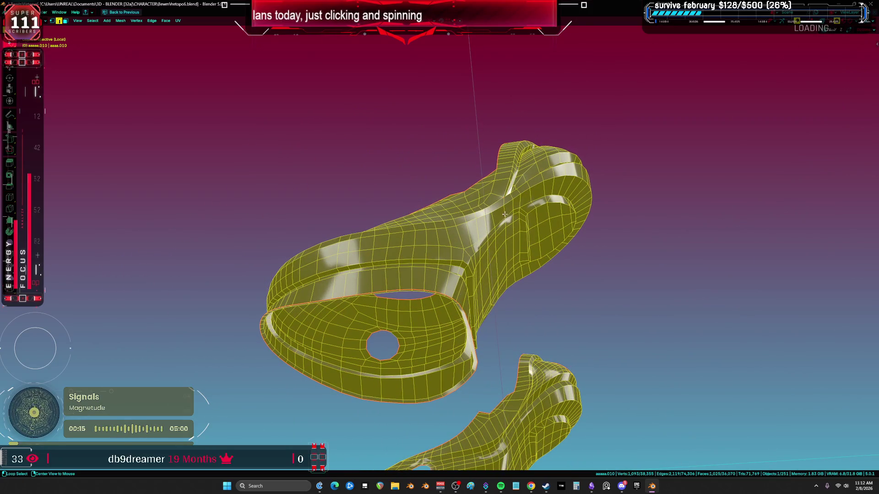
alt+click(504, 214)
mouse_move(504, 214)
middle_down()
mouse_move(426, 263)
mouse_move(396, 243)
mouse_move(406, 225)
mouse_move(539, 240)
mouse_move(559, 219)
mouse_move(573, 221)
mouse_move(578, 253)
mouse_move(545, 257)
mouse_move(657, 247)
mouse_move(513, 322)
mouse_move(526, 219)
middle_up()
key(alt+z)
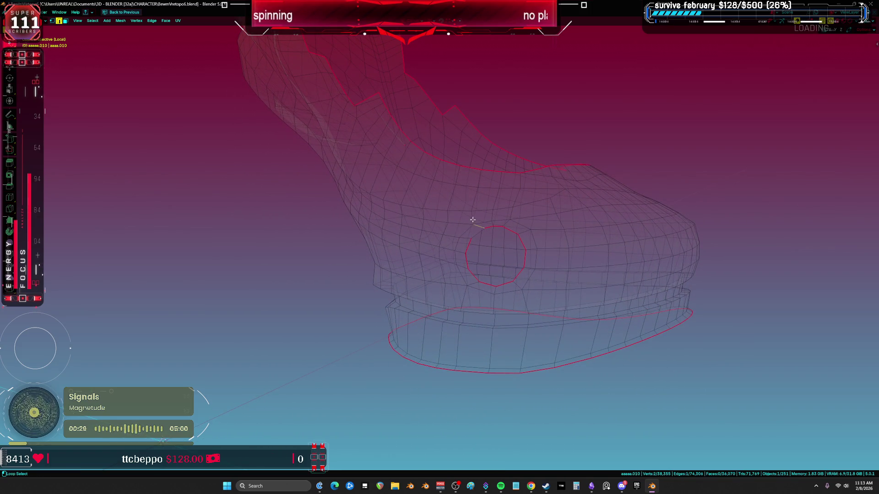
Step: Mark the chosen sole edges as a UV seam
scroll(479, 224, up, 3)
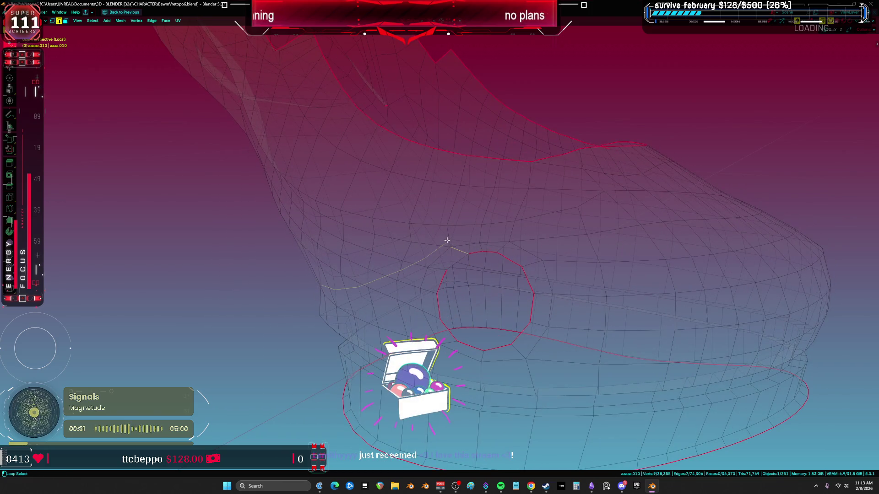
middle_drag(503, 214, 486, 235)
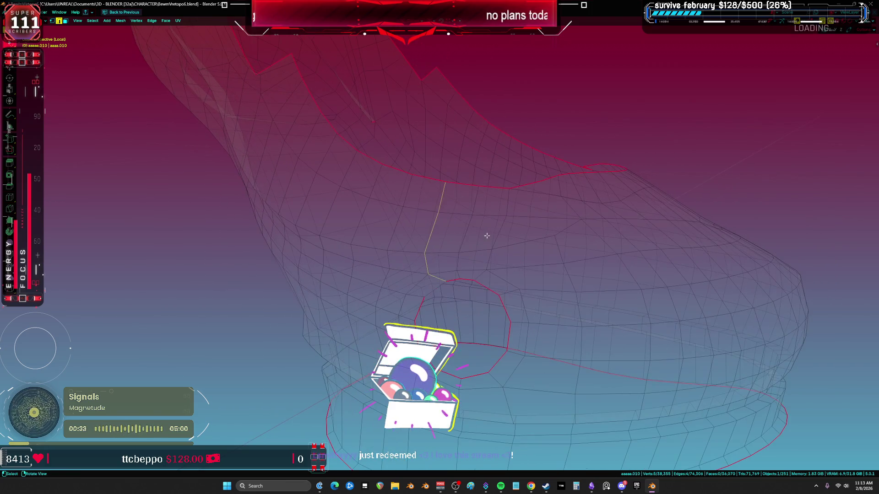
key(ctrl+e)
click(483, 234)
scroll(484, 238, up, 5)
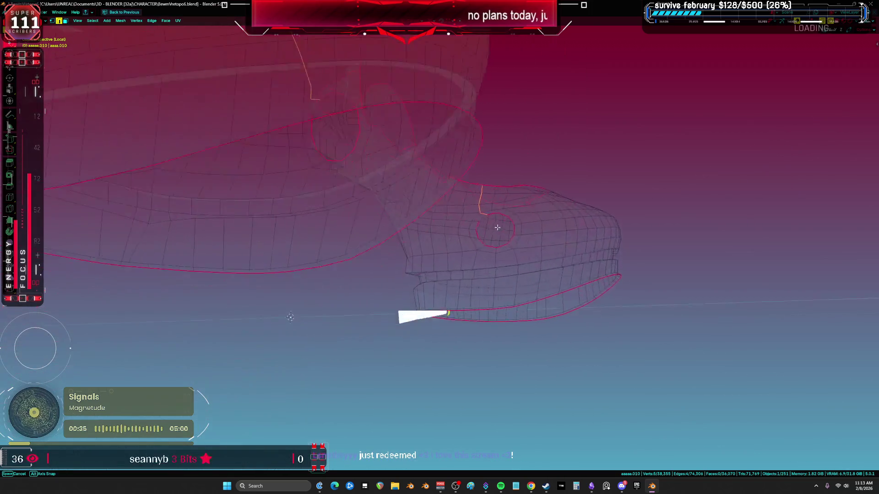
middle_drag(484, 241, 486, 249)
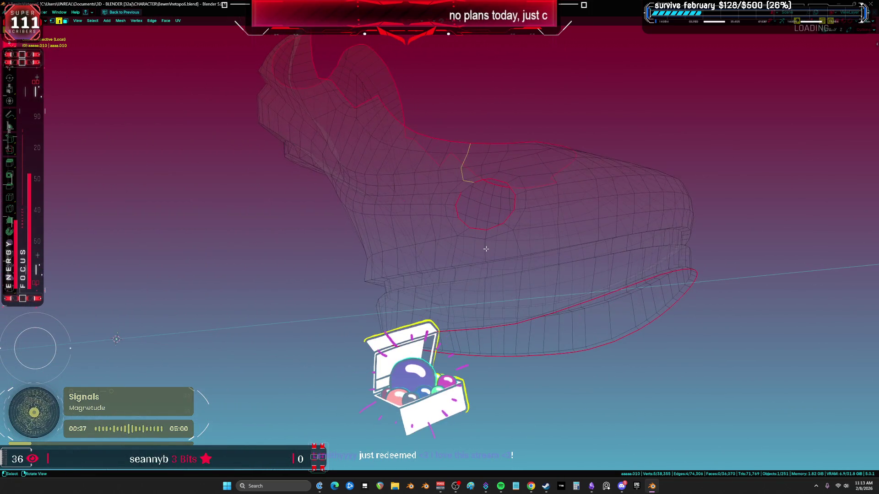
Step: Select the linked sole mesh and unwrap it with Minimum Stretch
key(u)
key(Escape)
key(ctrl+l)
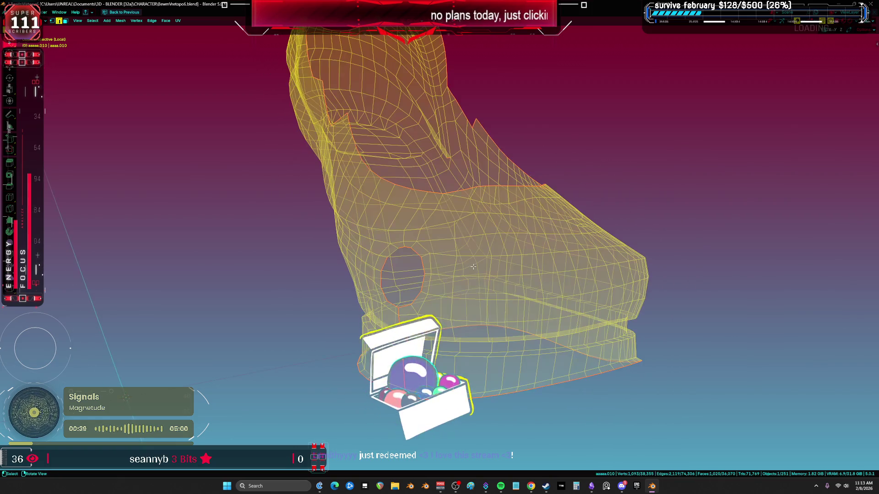
key(u)
click(471, 252)
Step: In the UV workspace, select another connected piece and unwrap it with Minimum Stretch
key(ctrl+Page_Down)
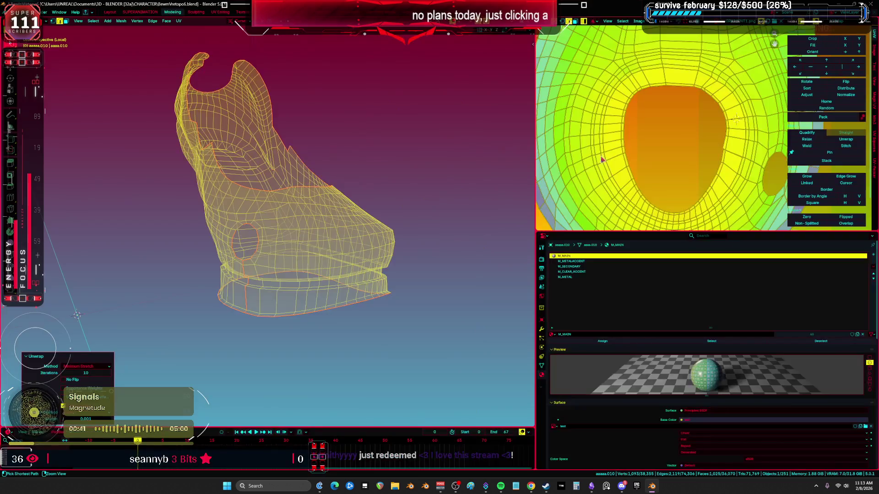
key(ctrl+space)
key(ctrl+space)
middle_drag(498, 210, 318, 259)
click(322, 260)
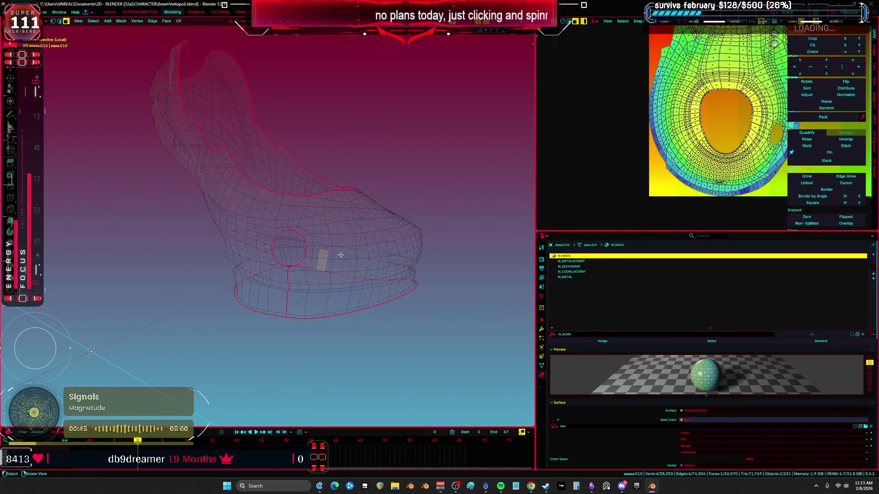
key(ctrl+l)
key(u)
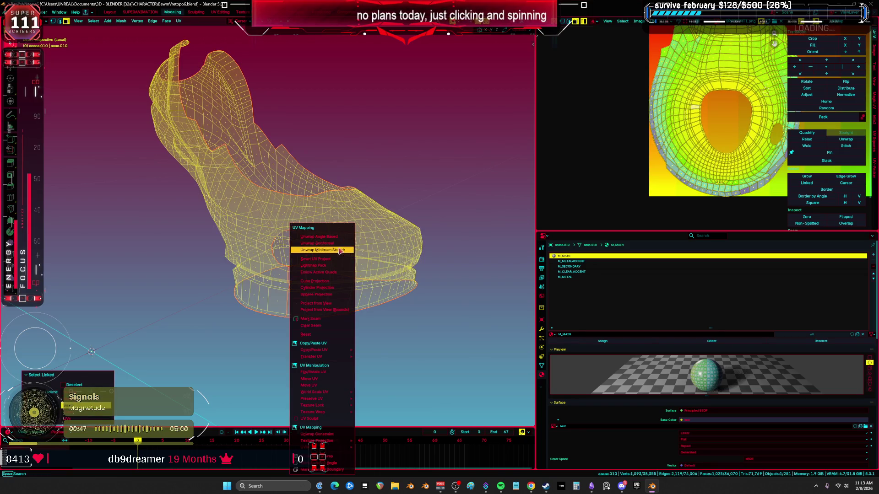
click(340, 251)
Step: Check the flattened island in the maximized UV Editor, centred and deselected, then restore the layout
key(ctrl+space)
scroll(471, 222, up, 2)
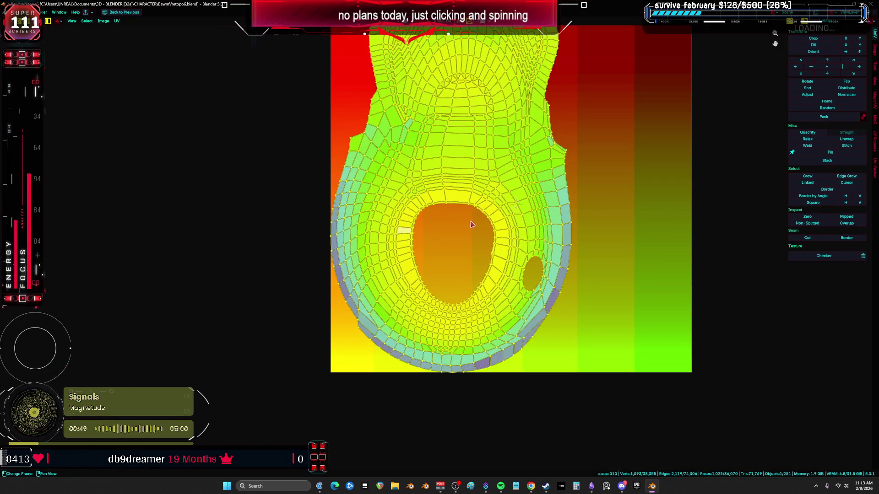
click(616, 249)
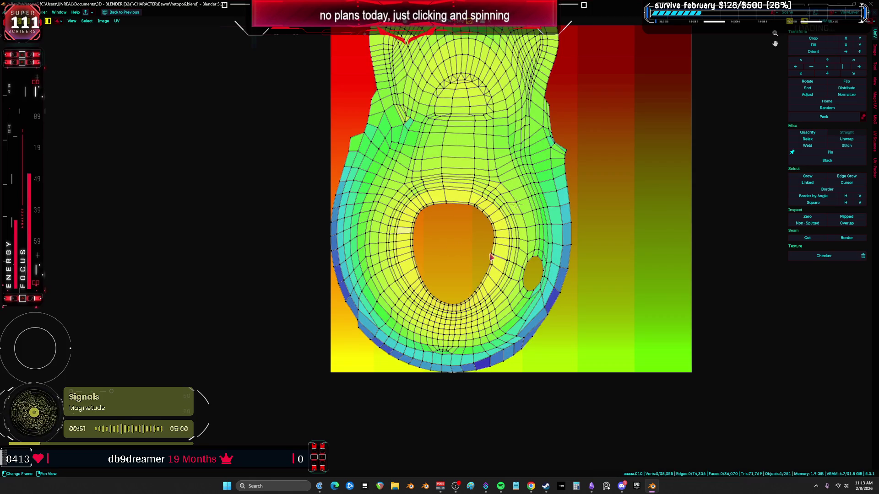
middle_drag(492, 258, 434, 293)
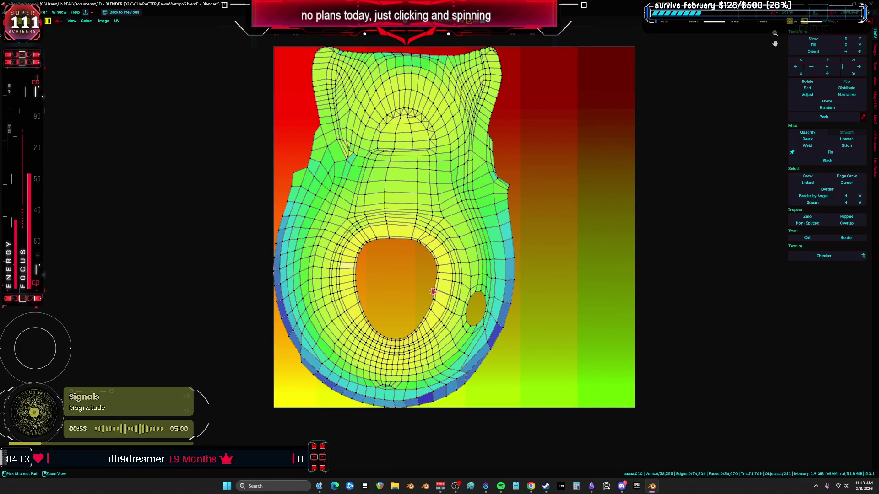
key(ctrl+space)
scroll(290, 278, up, 5)
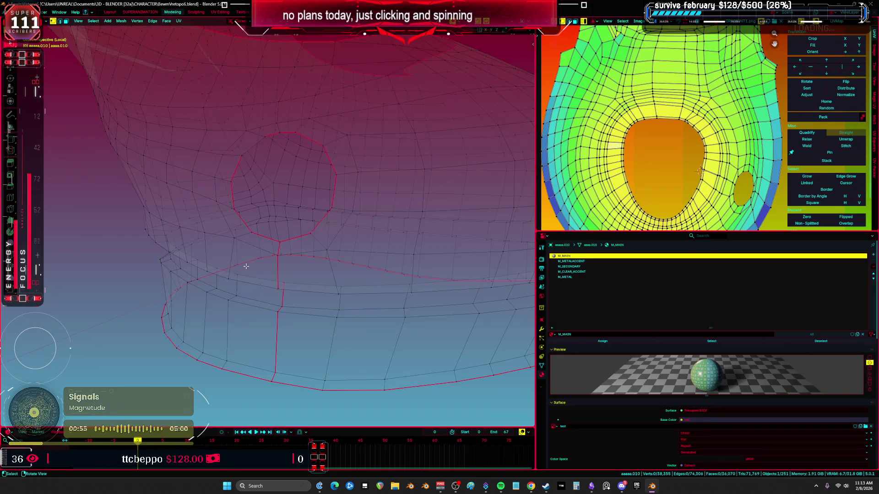
Step: Select the sole piece and whole boot, switching between solid and wireframe to inspect the boot's hole
key(l)
mouse_move(245, 266)
middle_down()
mouse_move(282, 259)
mouse_move(302, 200)
middle_up()
key(a)
key(shift+z)
key(z)
click(235, 161)
middle_drag(235, 161, 248, 160)
mouse_move(228, 219)
middle_down()
mouse_move(258, 166)
mouse_move(274, 278)
mouse_move(324, 271)
mouse_move(281, 245)
mouse_move(348, 256)
mouse_move(341, 207)
mouse_move(248, 226)
mouse_move(321, 197)
middle_up()
key(shift+z)
click(258, 166)
Step: Lasso-select the edges along the loop around the boot in see-through wireframe
key(a)
scroll(274, 278, down, 3)
click(324, 270)
key(shift+z)
key(shift+z)
alt+click(348, 257)
key(shift+z)
ctrl+right_drag(326, 195, 440, 339)
mouse_move(439, 340)
middle_down()
mouse_move(287, 224)
mouse_move(203, 115)
middle_up()
key(shift+z)
key(shift+z)
mouse_move(203, 115)
ctrl+right_down()
mouse_move(406, 225)
mouse_move(348, 330)
mouse_move(339, 322)
ctrl+right_up()
key(shift+z)
Step: Extend the selection to the linked boot, then reselect just the connected boot piece
key(ctrl+e)
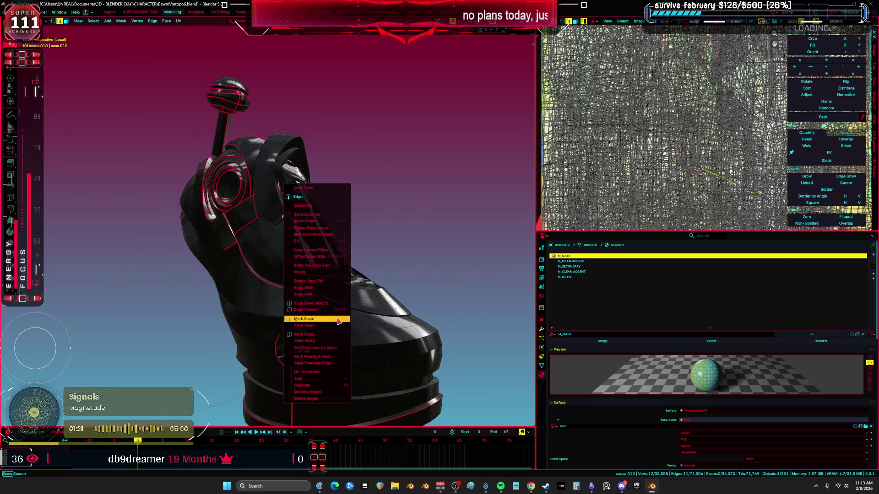
key(ctrl+l)
key(alt+a)
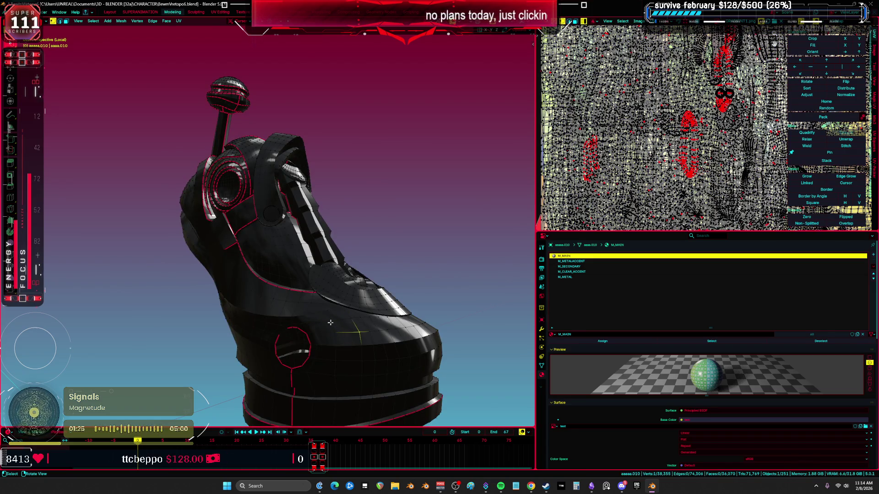
key(l)
Step: Unwrap the boot piece with Minimum Stretch and inspect its islands in the enlarged UV editor
key(Tab)
key(Tab)
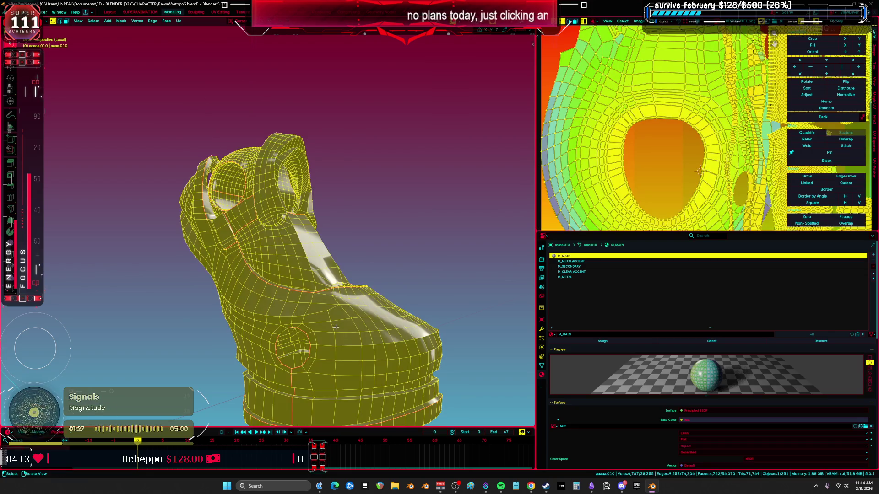
key(u)
click(338, 253)
key(ctrl+space)
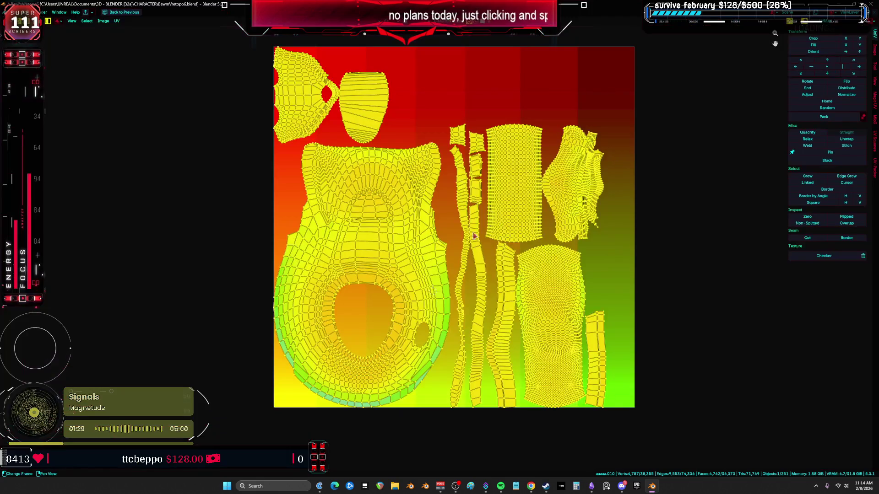
scroll(434, 337, up, 4)
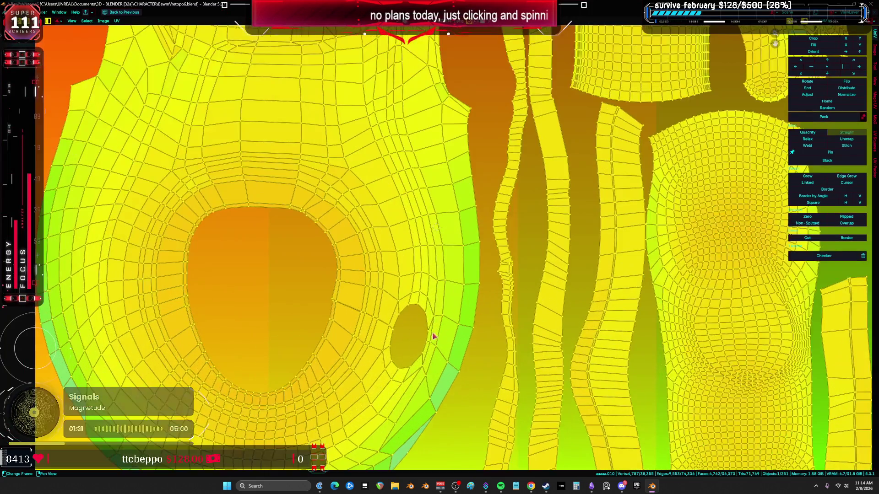
scroll(441, 355, up, 4)
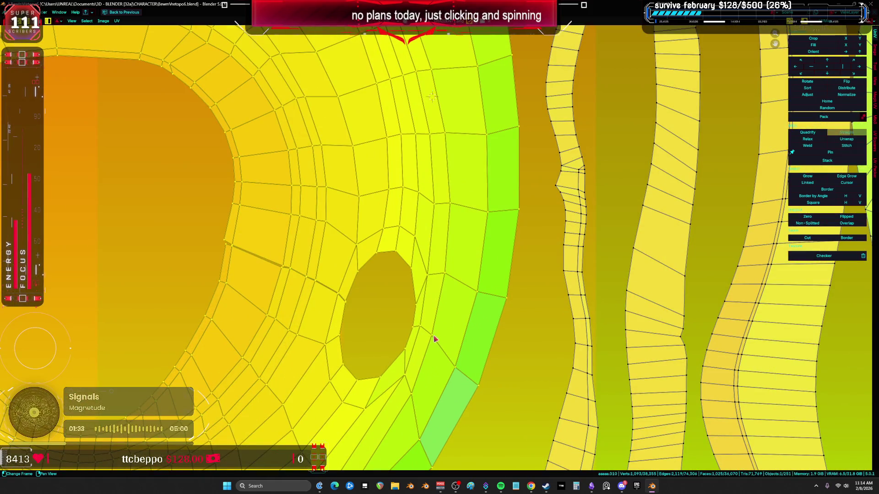
scroll(309, 294, up, 4)
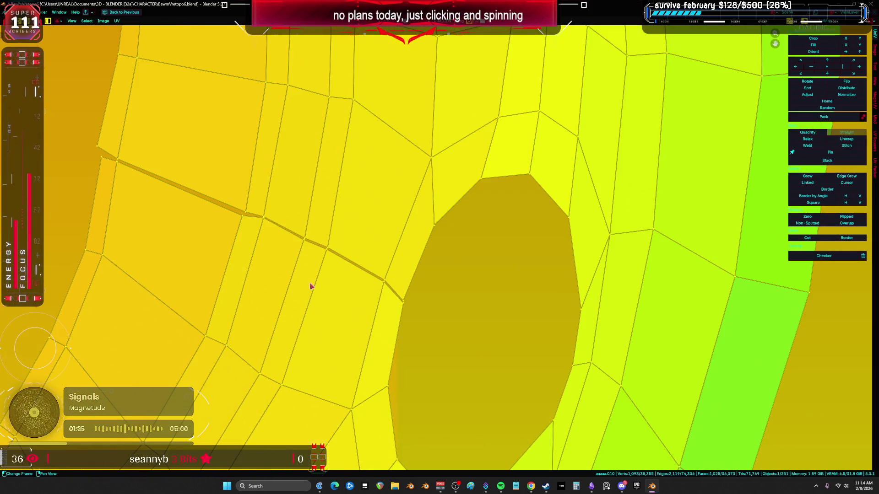
scroll(310, 286, down, 9)
middle_drag(297, 260, 340, 284)
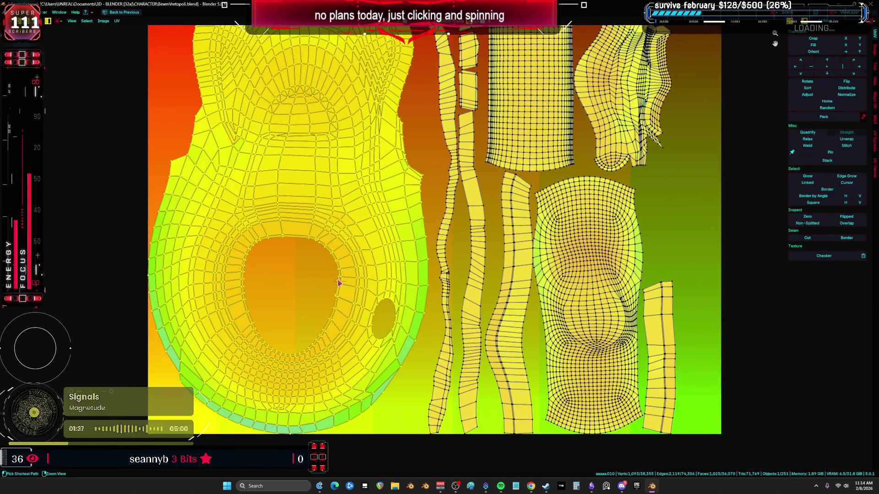
key(ctrl+space)
Step: Invert the selection, then toggle the whole boot mesh selection on and off
middle_drag(307, 322, 316, 252)
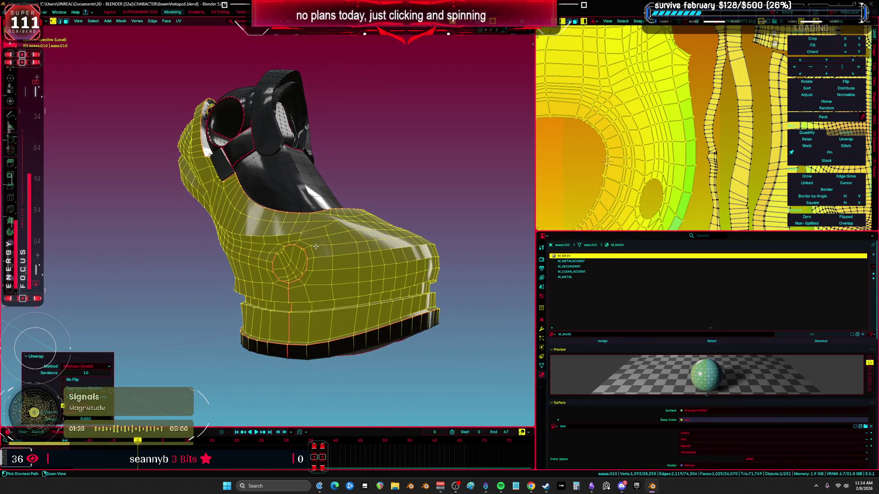
key(ctrl+i)
click(316, 251)
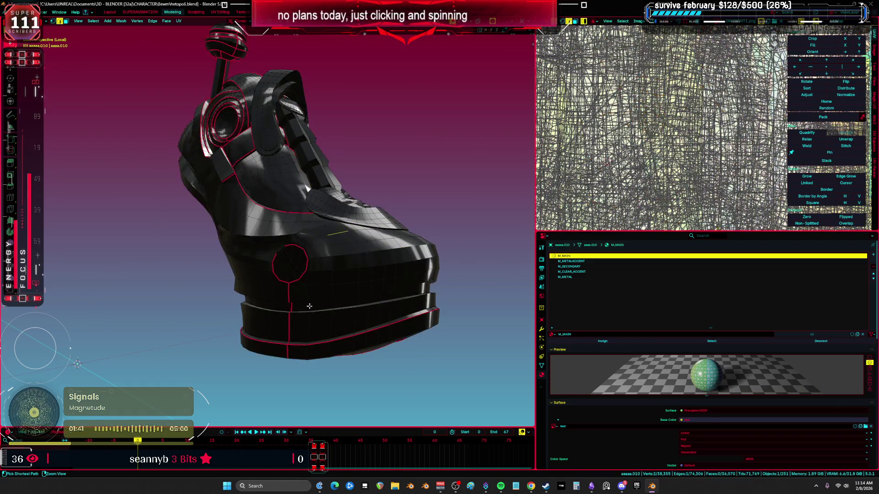
key(a)
key(alt+a)
key(a)
key(alt+a)
key(a)
key(alt+a)
key(a)
click(312, 302)
Step: Leave local view to show the full character, reselect the shoe piece, and return to Object Mode
key(KP_Divide)
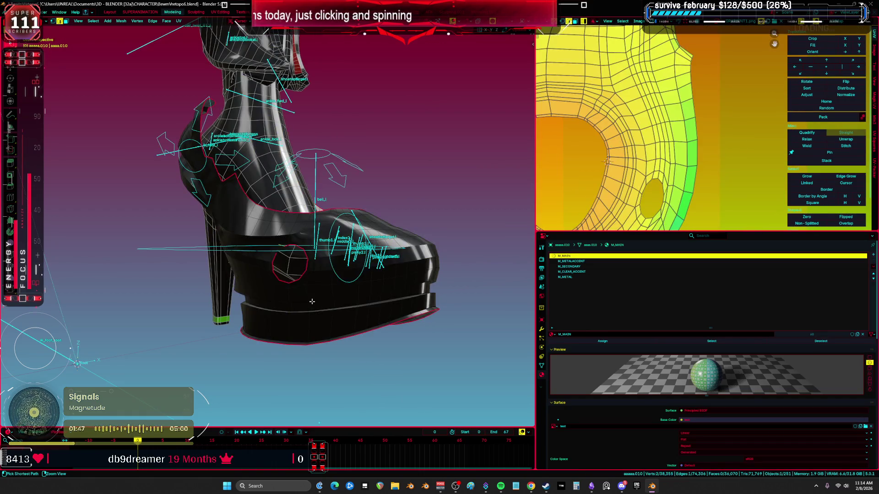
key(KP_Decimal)
key(a)
key(alt+a)
key(l)
key(ctrl+z)
key(ctrl+shift+z)
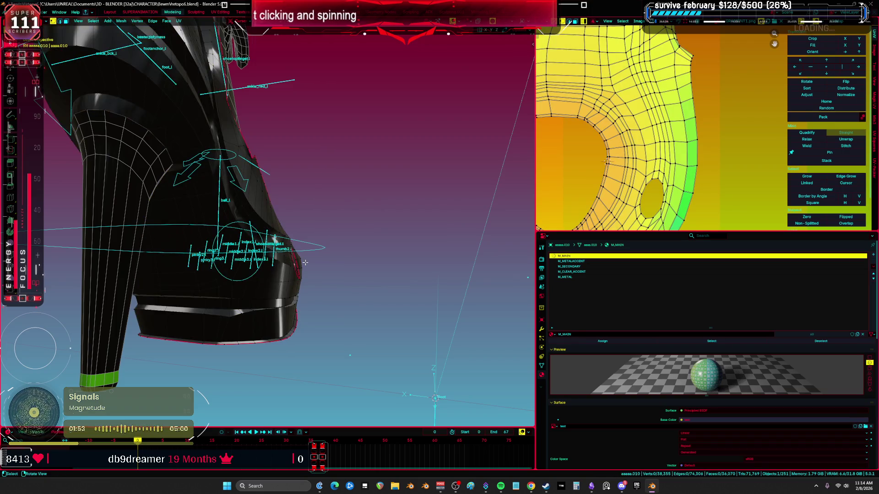
click(52, 271)
key(KP_Divide)
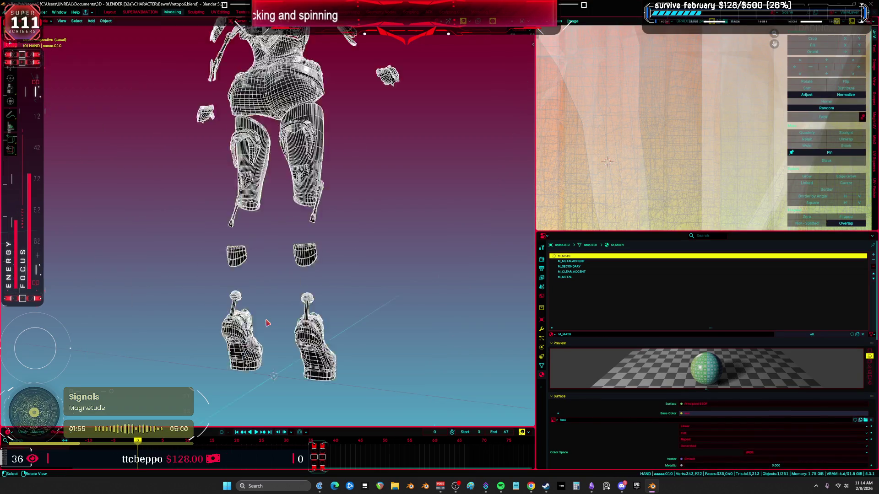
Step: Enter Edit Mode on the boots and frame one boot in the maximized 3D view
key(Tab)
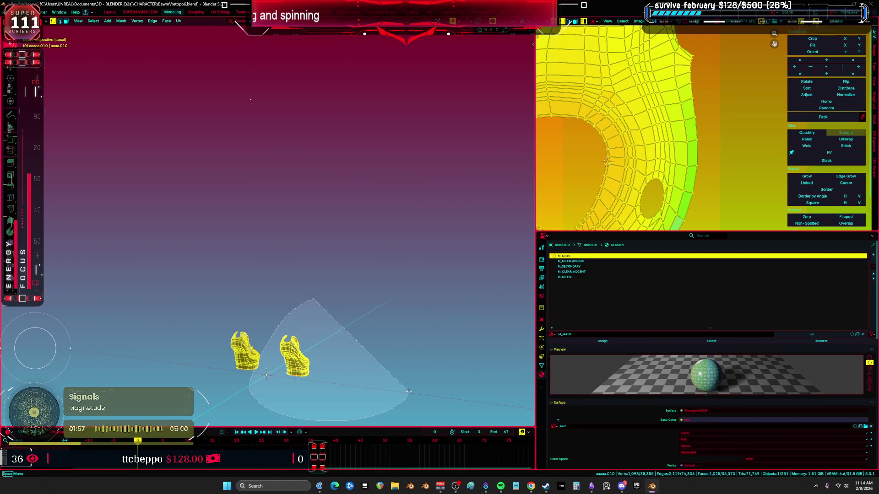
key(KP_Decimal)
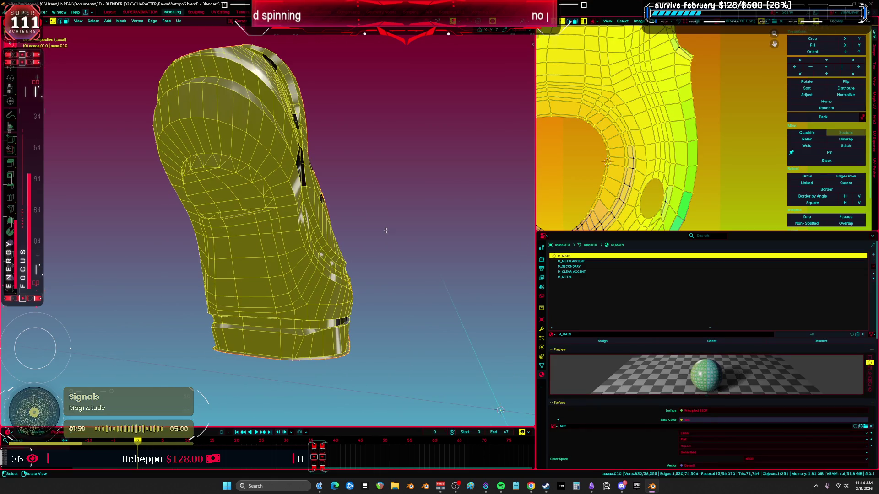
key(alt+a)
scroll(386, 230, down, 5)
key(ctrl+space)
mouse_move(368, 257)
middle_down()
mouse_move(540, 274)
mouse_move(455, 247)
mouse_move(453, 229)
mouse_move(447, 265)
mouse_move(412, 234)
mouse_move(435, 311)
mouse_move(412, 256)
middle_up()
Step: Clear the seam from the unwanted edge on the boot, then select the connected boot part
key(a)
scroll(399, 227, up, 6)
click(357, 223)
key(ctrl+e)
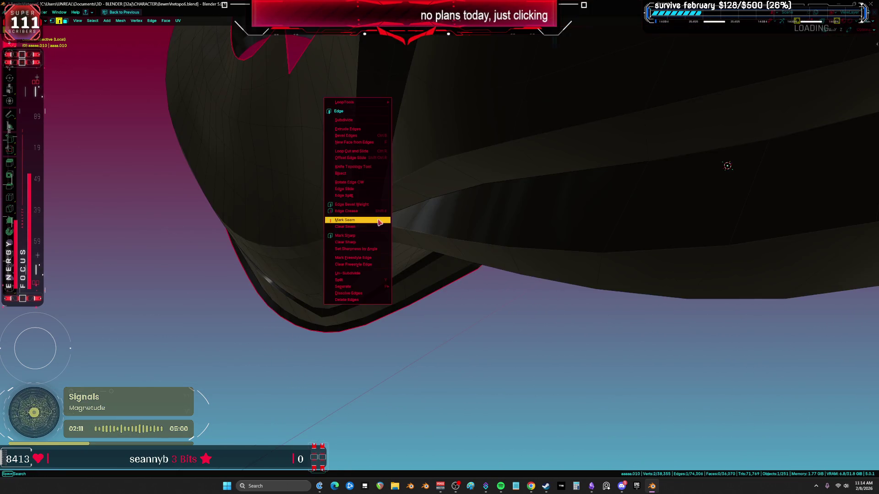
click(379, 226)
middle_drag(460, 240, 506, 184)
key(ctrl+l)
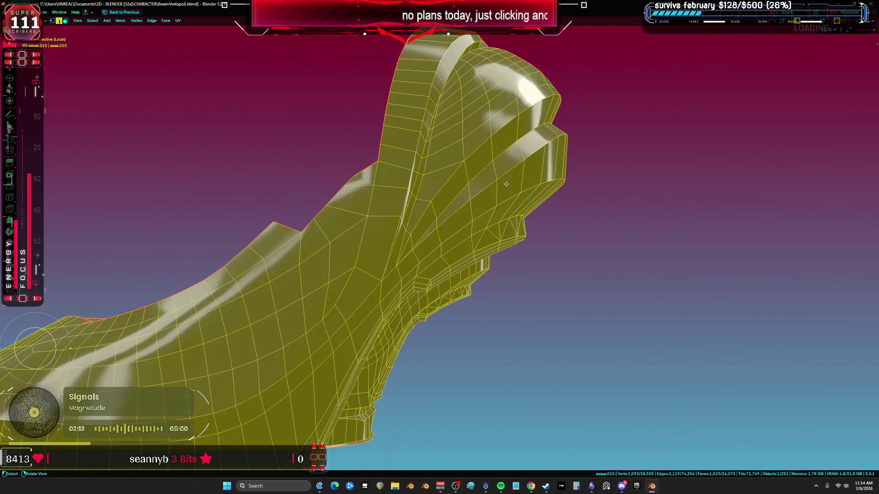
Step: Select an edge loop near the boot's top opening and show the boots as wireframe
mouse_move(387, 185)
middle_down()
mouse_move(458, 208)
mouse_move(603, 226)
middle_up()
middle_drag(512, 159, 467, 187)
mouse_move(403, 218)
middle_down()
mouse_move(417, 220)
mouse_move(411, 237)
mouse_move(413, 222)
mouse_move(318, 301)
mouse_move(373, 266)
mouse_move(384, 193)
mouse_move(426, 238)
mouse_move(455, 243)
mouse_move(440, 233)
mouse_move(435, 255)
mouse_move(385, 244)
mouse_move(400, 228)
mouse_move(418, 238)
mouse_move(317, 235)
middle_up()
alt+click(357, 283)
key(z)
click(406, 243)
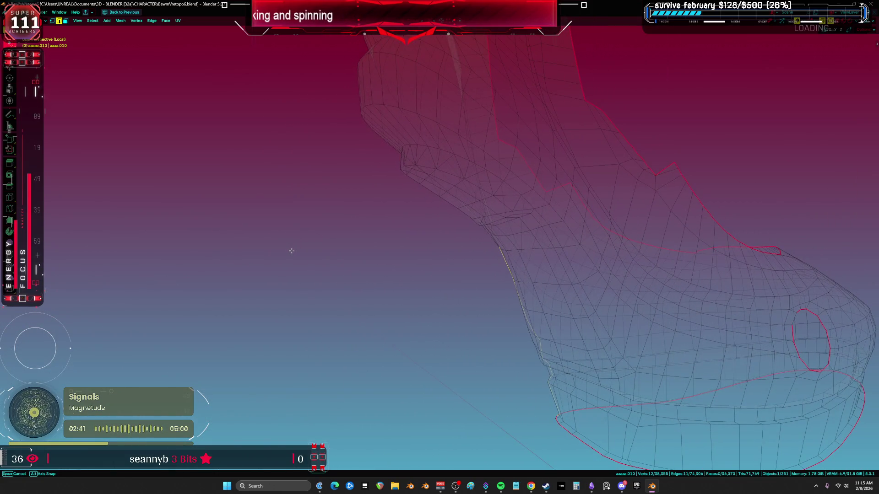
Step: Mark the selected heel-front edges as a seam and unwrap the whole boot with Minimum Stretch
middle_drag(290, 260, 431, 244)
key(shift+z)
key(ctrl+e)
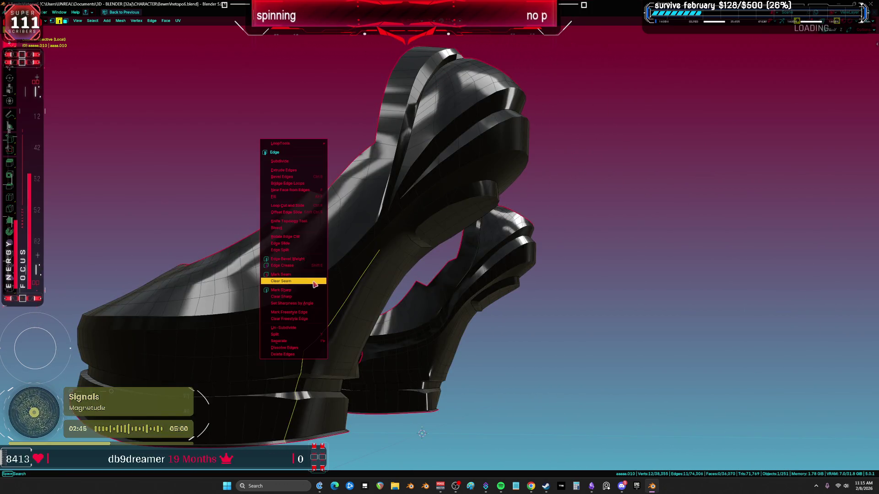
click(308, 275)
key(a)
key(u)
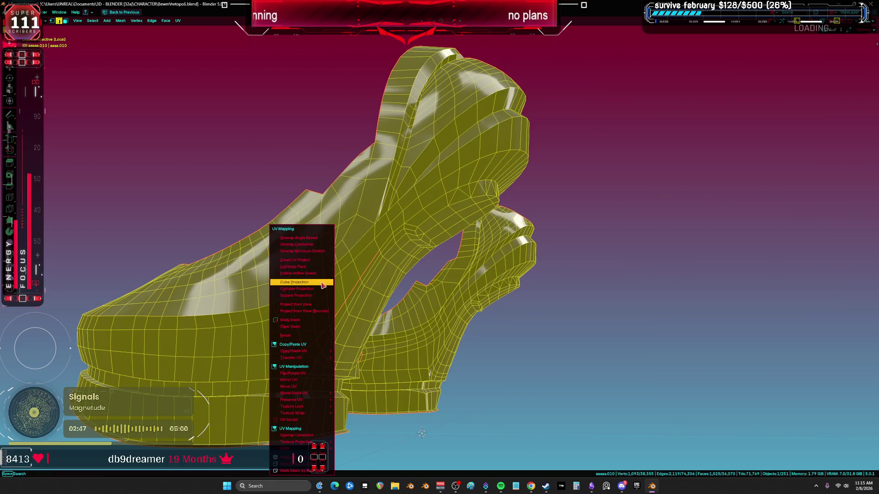
click(322, 251)
Step: Check the unwrapped UVs, restore the normal layout, and select the connected boot part in wireframe
scroll(488, 218, down, 3)
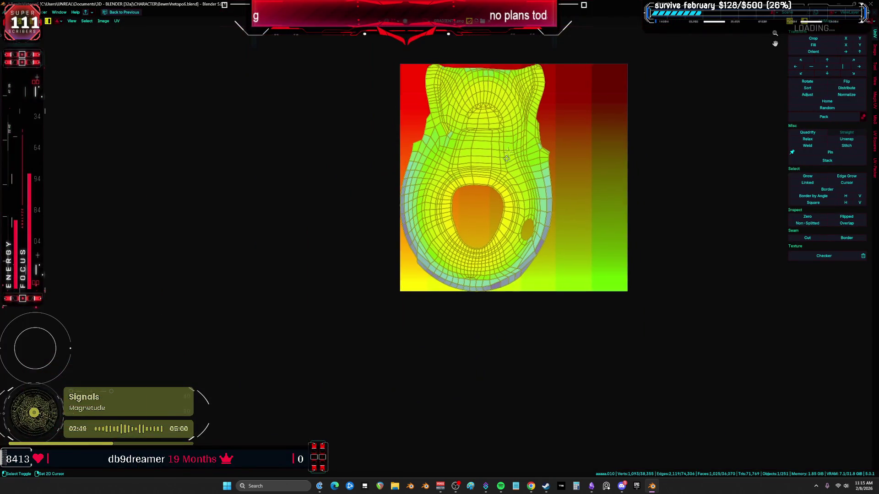
scroll(489, 218, up, 4)
middle_drag(422, 192, 428, 239)
key(ctrl+space)
key(ctrl+space)
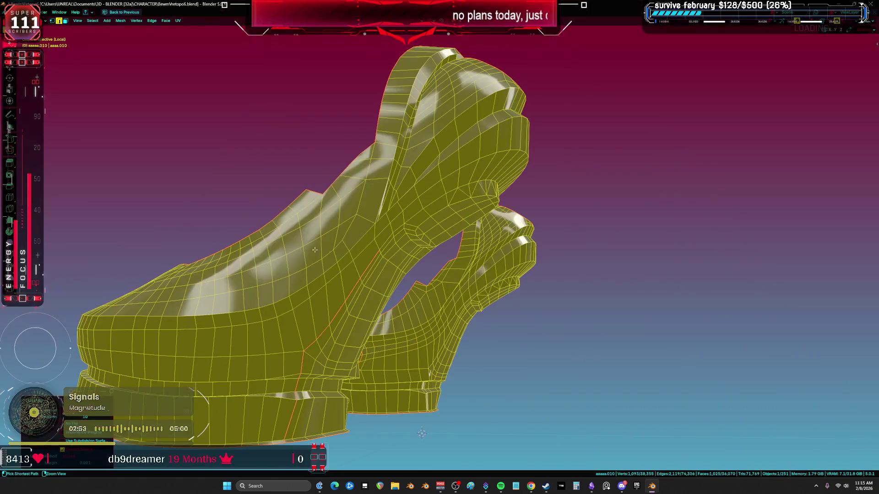
shift+middle_drag(480, 292, 430, 258)
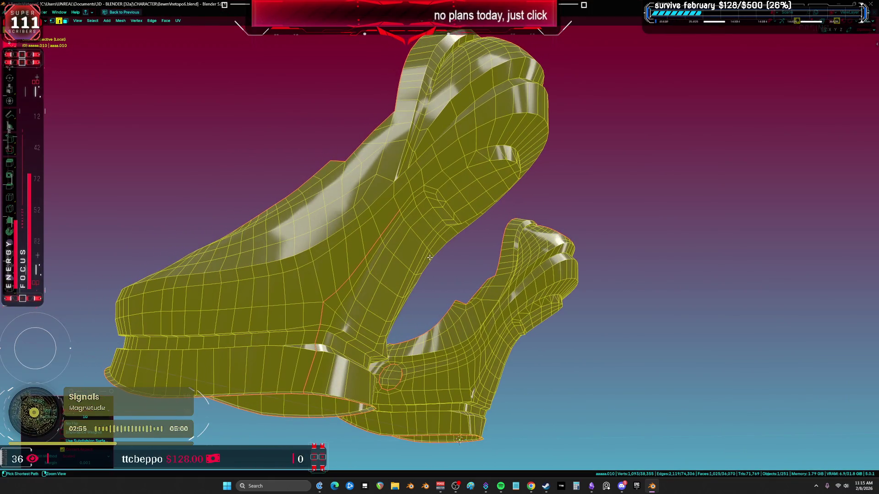
click(365, 266)
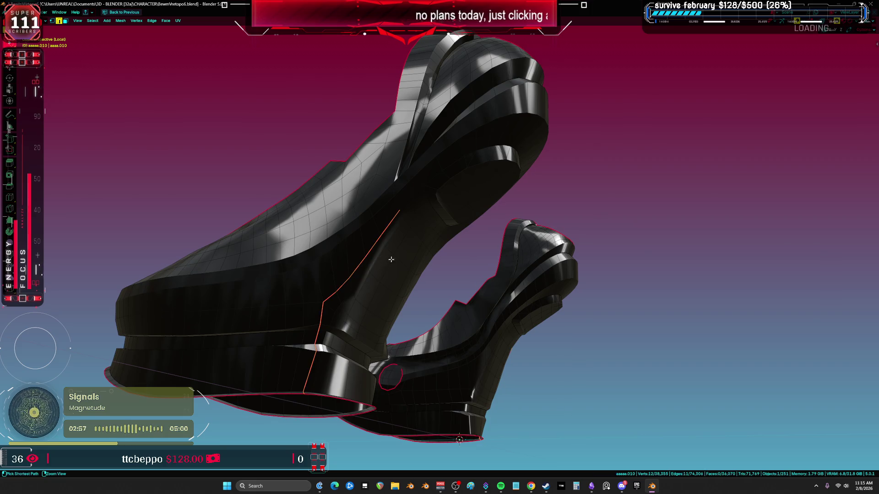
key(shift+z)
key(ctrl+l)
mouse_move(388, 267)
middle_down()
mouse_move(401, 297)
mouse_move(555, 308)
mouse_move(508, 372)
mouse_move(504, 311)
mouse_move(422, 291)
mouse_move(410, 273)
mouse_move(324, 246)
middle_up()
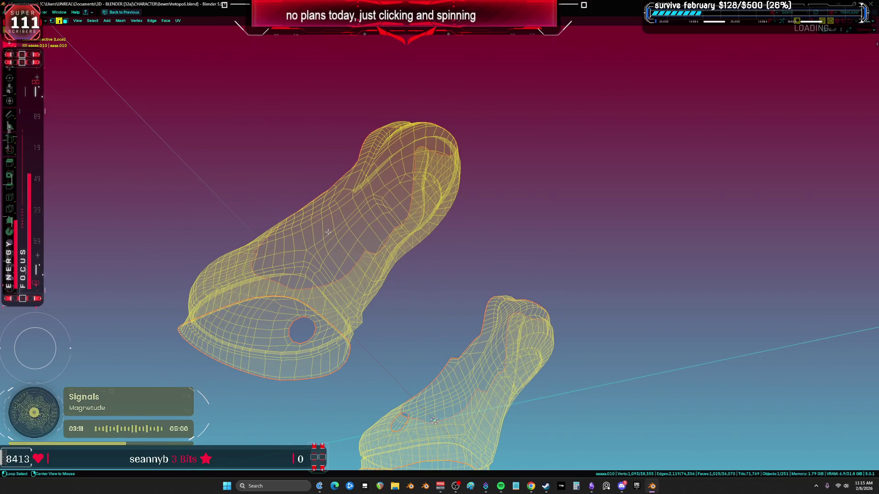
Step: Select a path of edge loops across the boot's instep and top, then open its options menu
alt+click(328, 232)
mouse_move(380, 187)
middle_down()
mouse_move(457, 196)
mouse_move(424, 205)
middle_up()
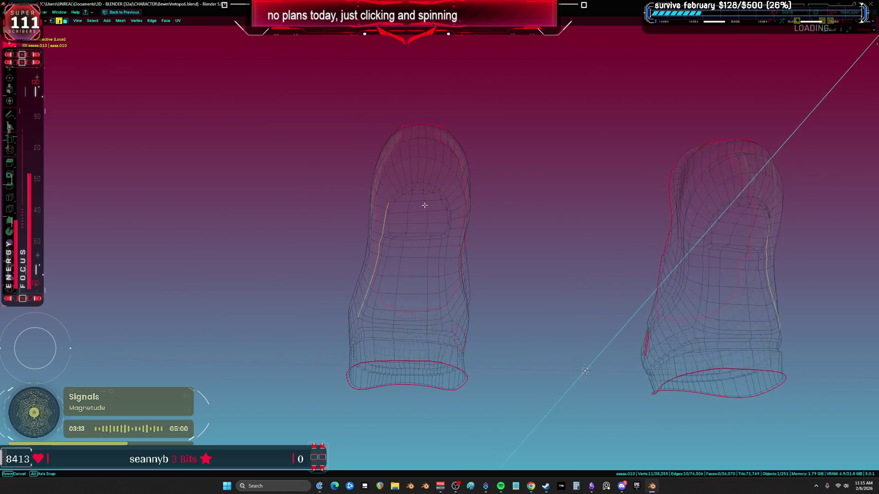
mouse_move(359, 287)
middle_down()
mouse_move(410, 284)
mouse_move(307, 276)
mouse_move(388, 274)
mouse_move(341, 274)
mouse_move(488, 318)
middle_up()
alt+shift+click(301, 257)
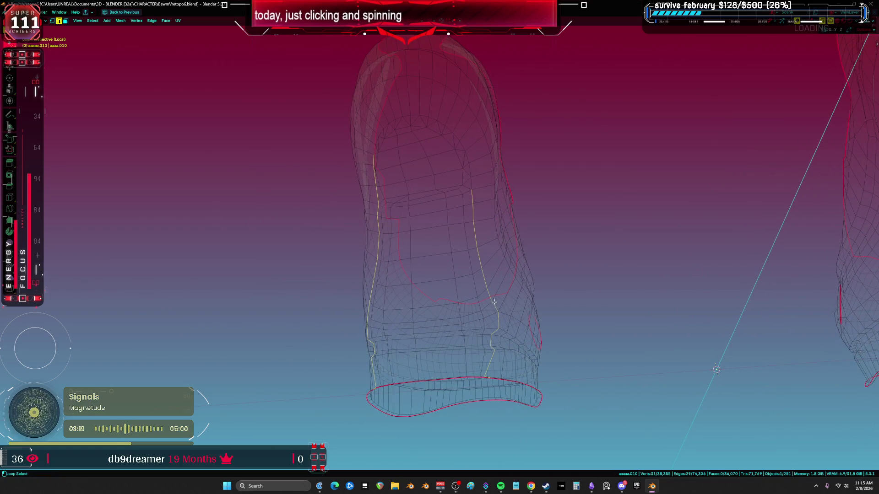
middle_drag(462, 195, 471, 240)
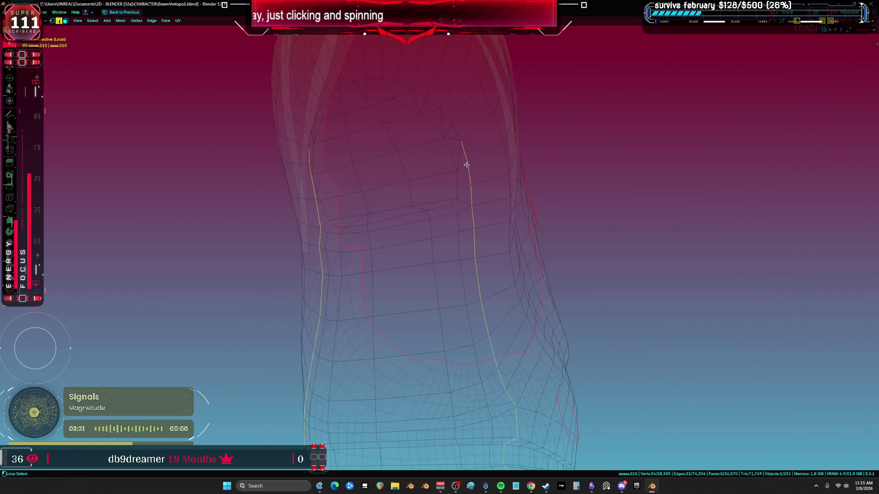
middle_drag(466, 165, 483, 240)
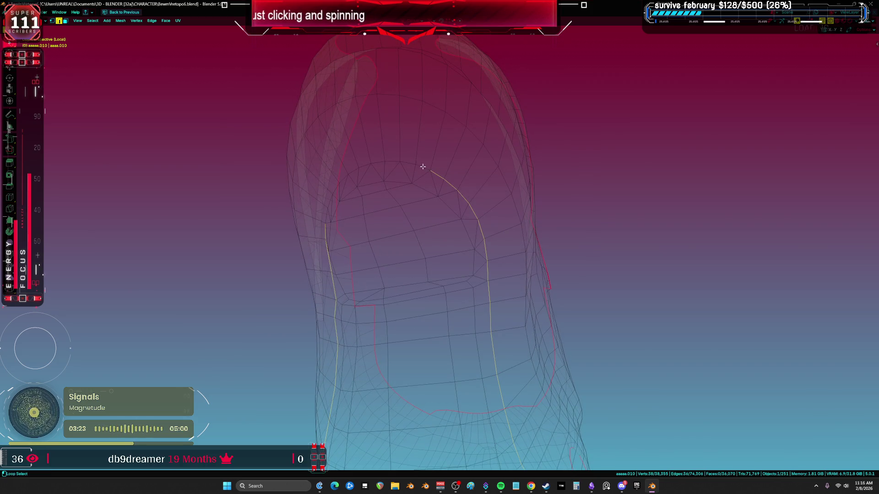
alt+shift+click(394, 162)
middle_drag(394, 162, 385, 179)
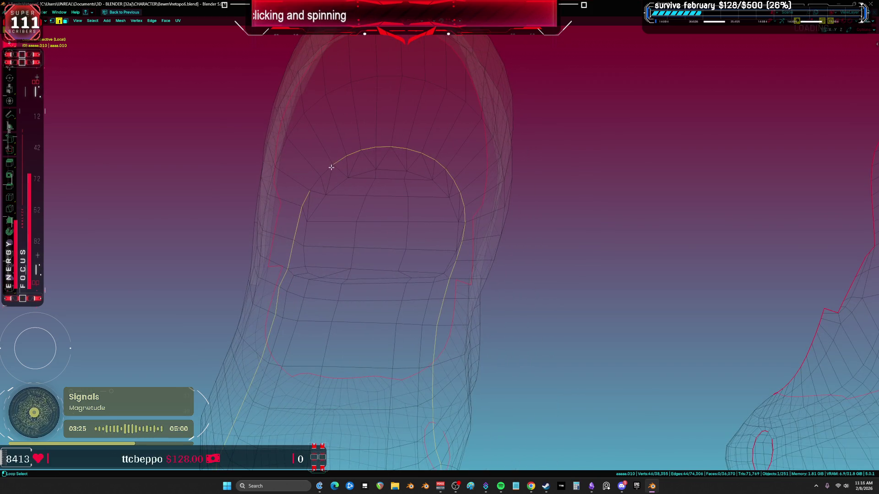
right_click(357, 190)
mouse_move(457, 319)
middle_down()
mouse_move(430, 206)
mouse_move(642, 278)
mouse_move(418, 228)
middle_up()
Step: Reveal the hidden geometry and view the sole in solid, non-see-through shading
key(z)
click(552, 234)
key(shift+z)
mouse_move(335, 226)
middle_down()
mouse_move(431, 255)
mouse_move(439, 242)
mouse_move(439, 329)
mouse_move(440, 286)
middle_up()
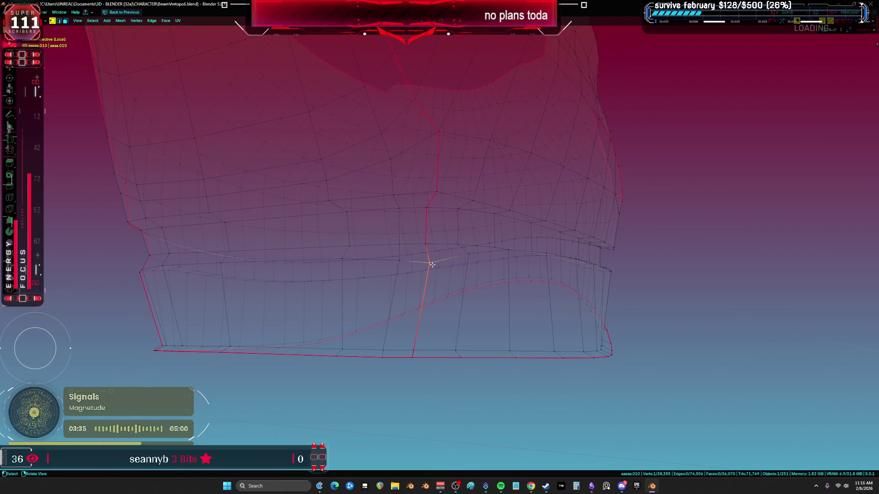
key(alt+h)
mouse_move(390, 342)
middle_down()
mouse_move(446, 353)
mouse_move(428, 369)
middle_up()
key(alt+z)
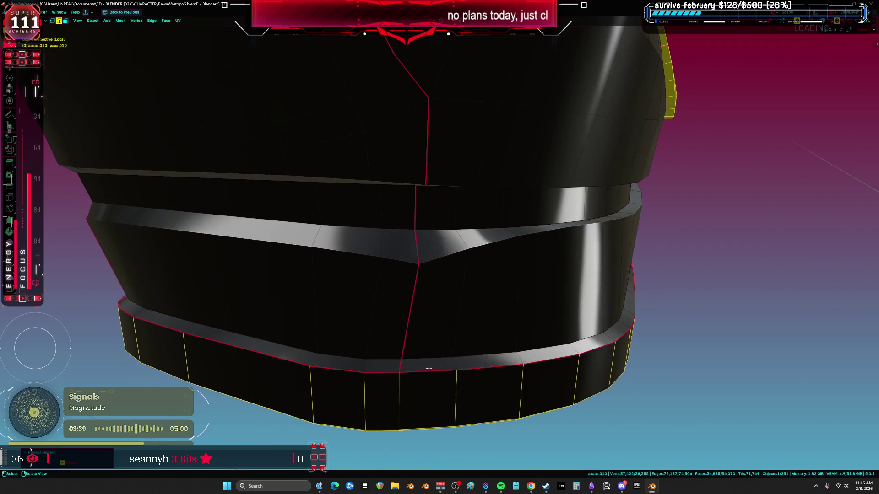
middle_drag(417, 307, 394, 350)
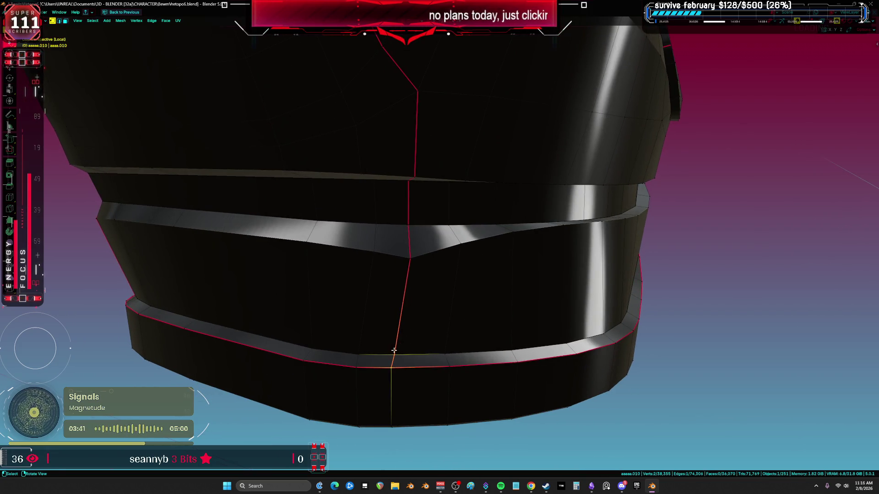
Step: Slide the vertex where the seam meets the sole, then select the entire mesh
key(g)
key(g)
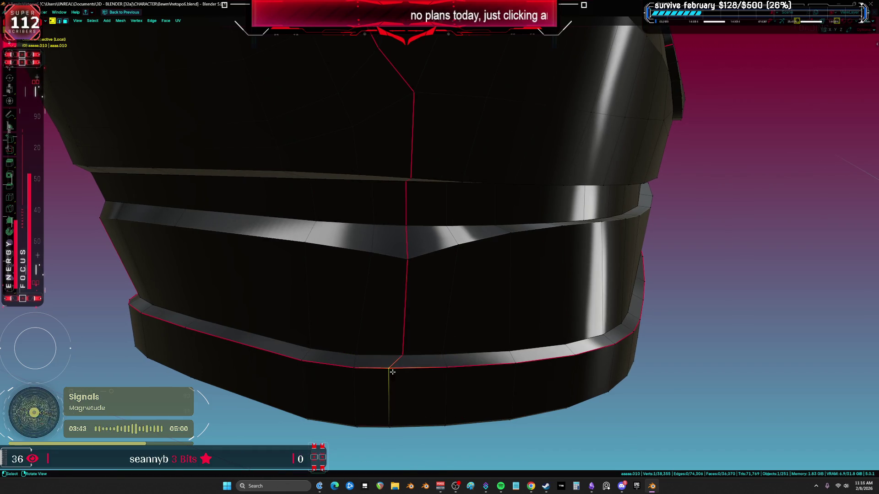
key(g)
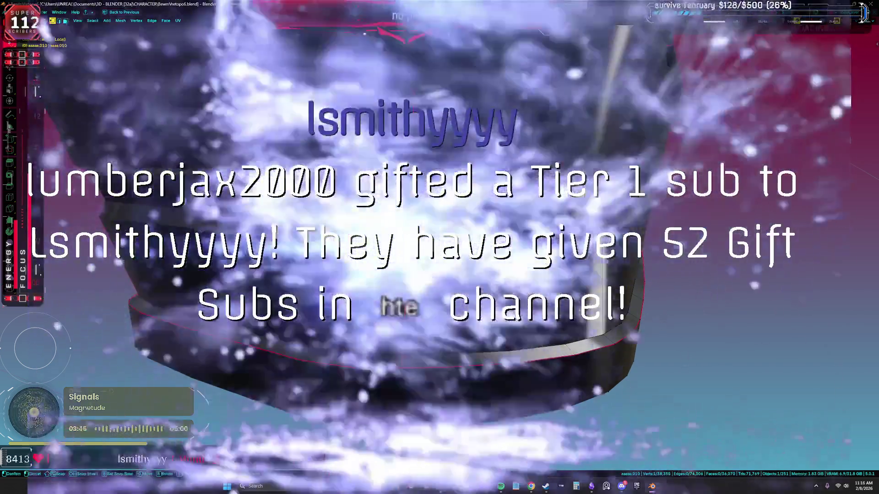
click(381, 433)
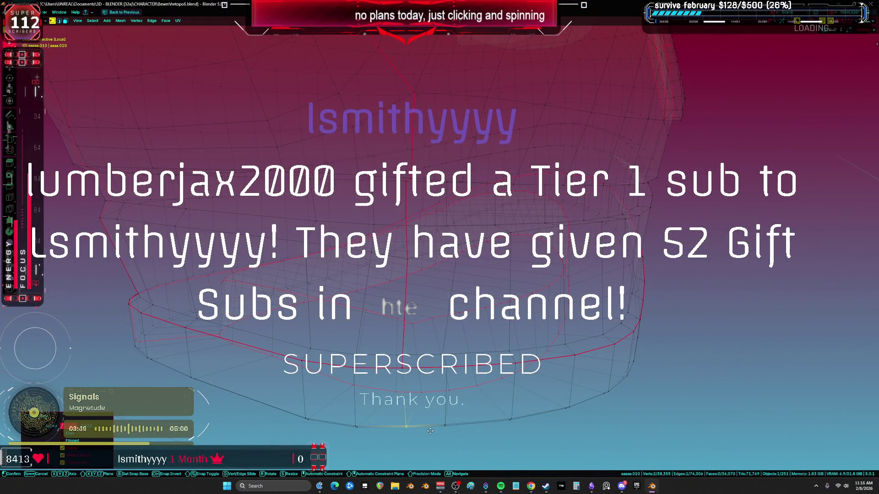
key(a)
scroll(452, 286, up, 5)
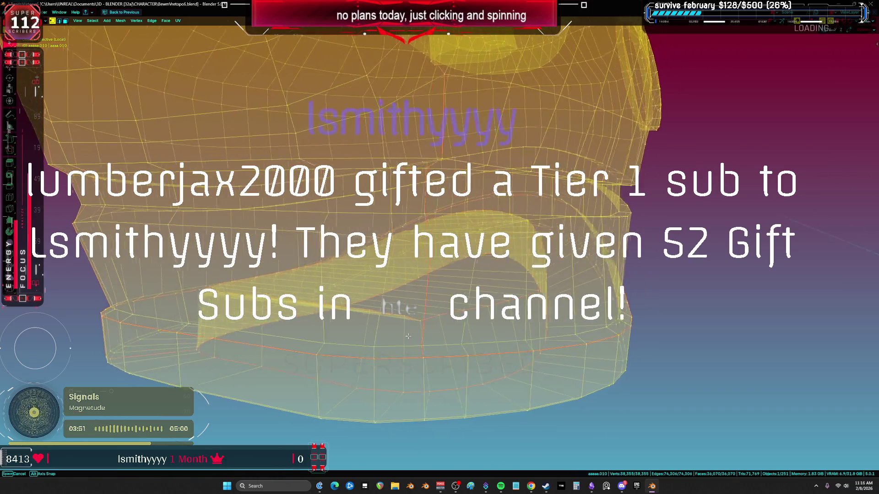
mouse_move(452, 286)
middle_down()
mouse_move(443, 310)
mouse_move(388, 285)
mouse_move(411, 265)
mouse_move(446, 285)
middle_up()
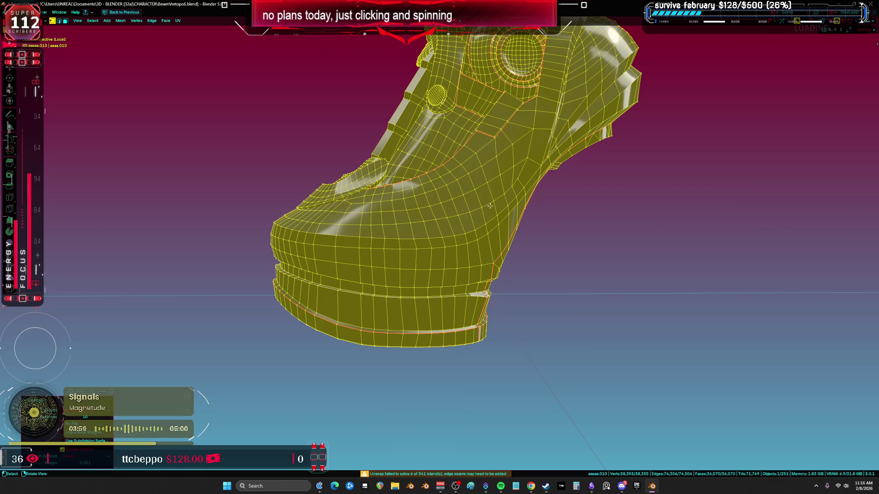
Step: Frame the boot's UV islands on the grid texture full screen, then restore the split layout
scroll(490, 206, down, 5)
middle_drag(489, 206, 410, 361)
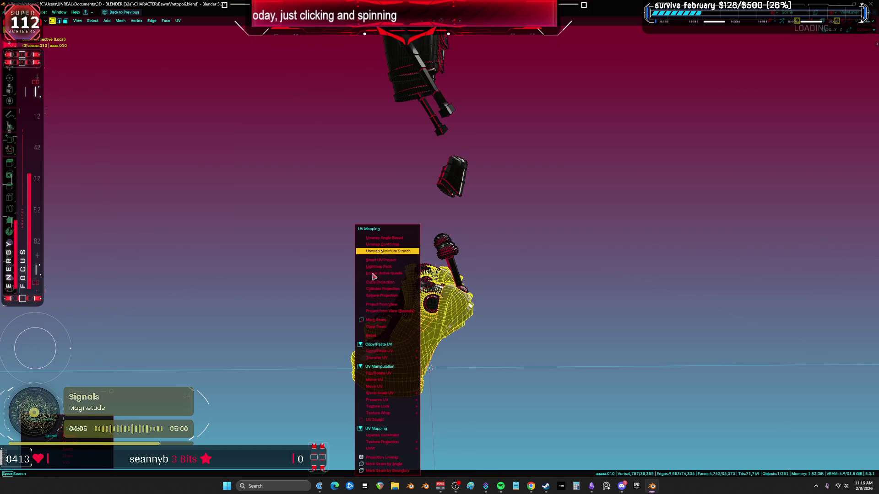
key(ctrl+space)
key(ctrl+space)
key(ctrl+space)
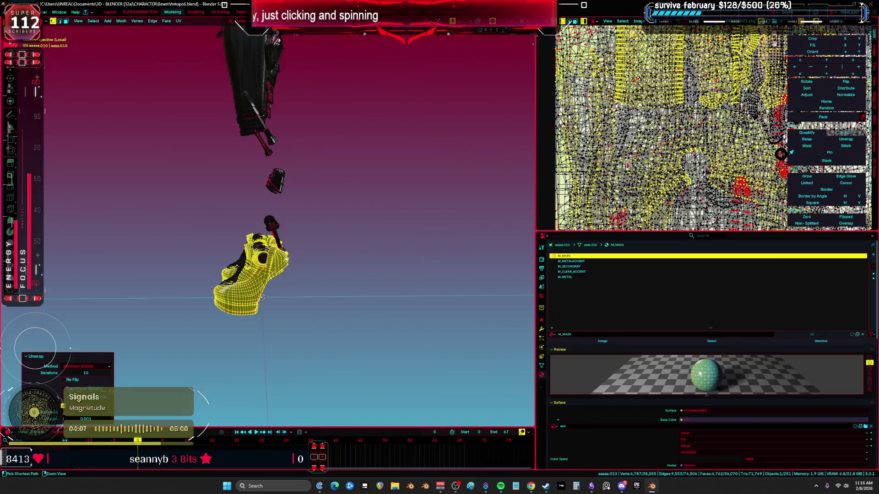
key(Home)
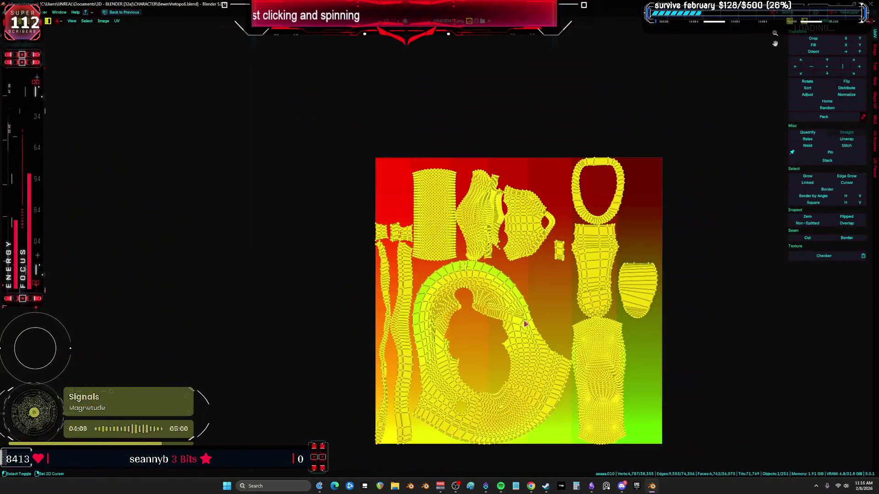
key(ctrl+space)
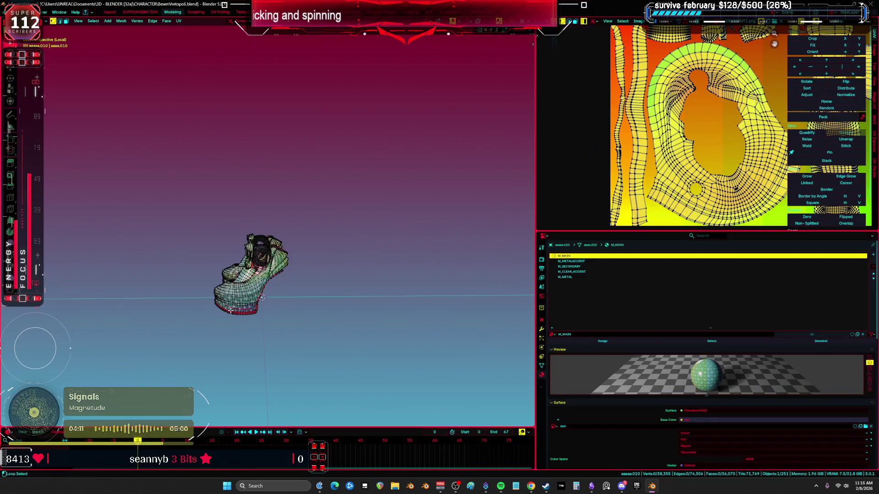
key(ctrl+space)
mouse_move(313, 326)
middle_down()
mouse_move(353, 239)
mouse_move(475, 278)
mouse_move(522, 276)
mouse_move(402, 266)
mouse_move(437, 283)
mouse_move(521, 234)
mouse_move(586, 237)
mouse_move(555, 229)
middle_up()
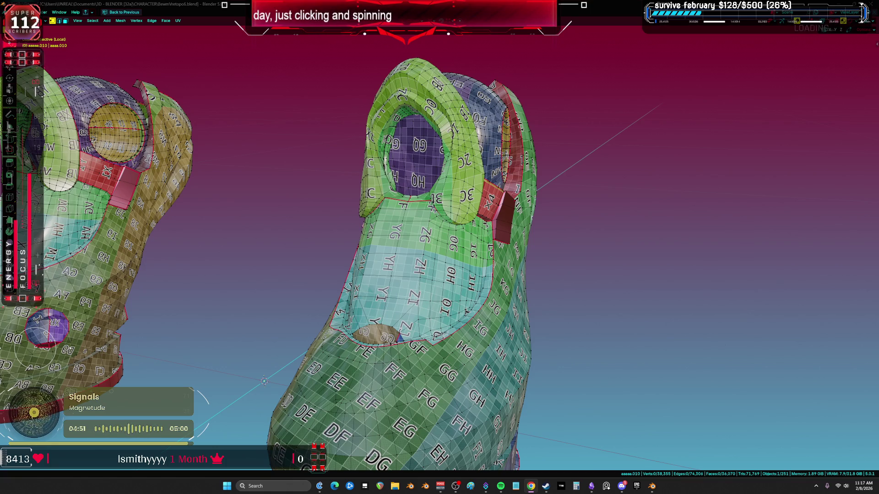
Step: Orbit around both boots, clear the mesh selection, and turn on X-ray see-through display
key(a)
middle_drag(577, 152, 406, 342)
key(alt+a)
mouse_move(699, 229)
middle_down()
mouse_move(474, 178)
mouse_move(374, 236)
mouse_move(374, 255)
mouse_move(375, 243)
mouse_move(412, 220)
mouse_move(514, 193)
middle_up()
key(alt+z)
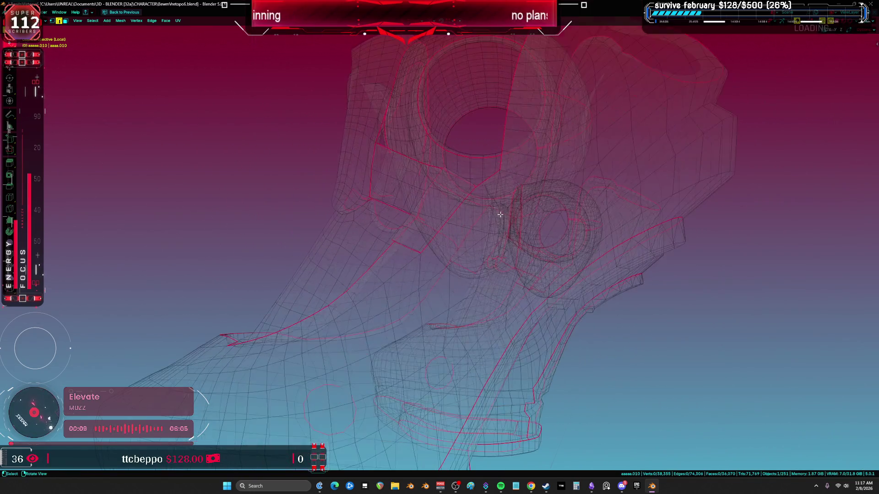
Step: Select the edge loop running along the top of the boot's upper
key(alt+z)
key(alt+z)
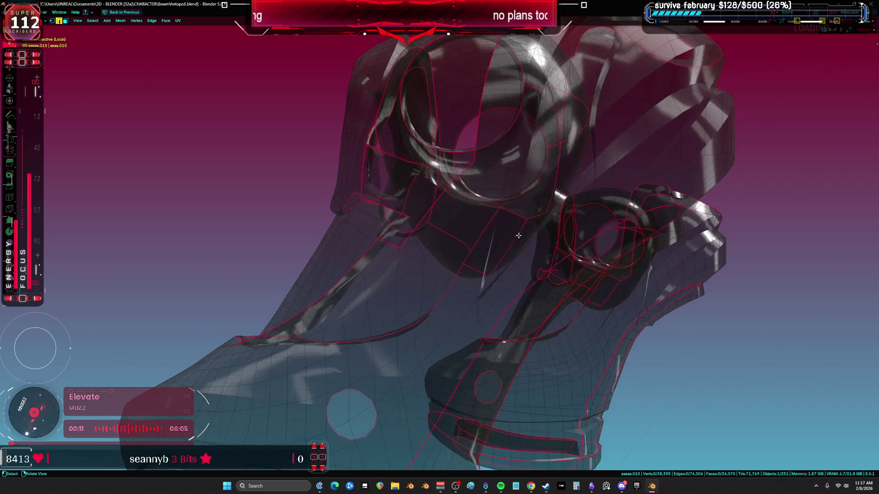
key(alt+z)
mouse_move(507, 232)
middle_down()
mouse_move(488, 239)
mouse_move(548, 232)
mouse_move(524, 256)
mouse_move(462, 416)
mouse_move(448, 420)
middle_up()
key(alt+z)
key(alt+z)
key(l)
mouse_move(442, 377)
middle_down()
mouse_move(449, 350)
mouse_move(476, 400)
mouse_move(484, 328)
mouse_move(523, 195)
mouse_move(457, 209)
mouse_move(464, 196)
mouse_move(450, 202)
mouse_move(470, 148)
middle_up()
alt+click(465, 395)
Step: Inspect the selected loop from several angles in wireframe and solid shading
key(shift+z)
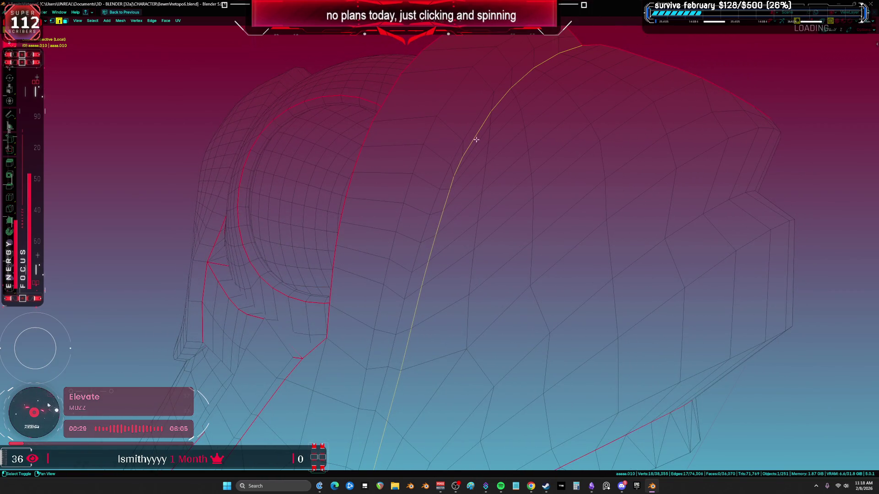
mouse_move(521, 271)
middle_down()
mouse_move(510, 208)
mouse_move(543, 249)
mouse_move(494, 188)
mouse_move(465, 190)
middle_up()
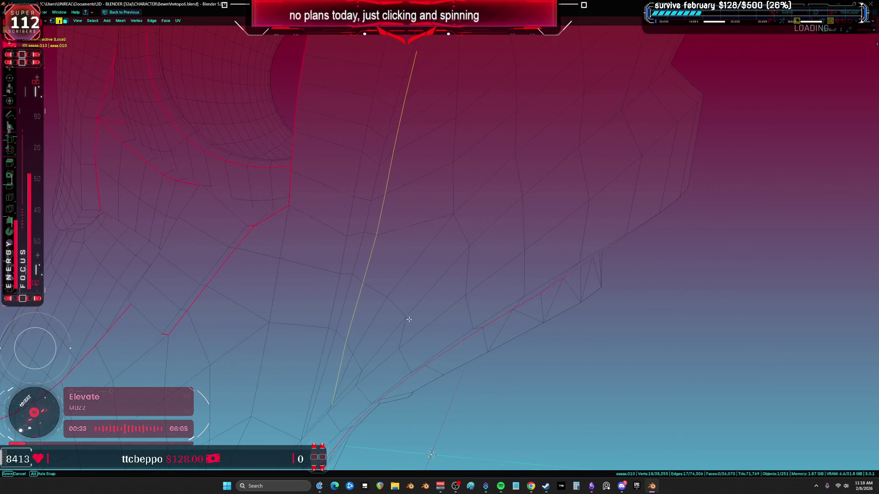
scroll(481, 298, down, 5)
mouse_move(487, 294)
middle_down()
mouse_move(378, 300)
mouse_move(439, 298)
mouse_move(435, 287)
mouse_move(439, 294)
mouse_move(508, 287)
mouse_move(475, 318)
middle_up()
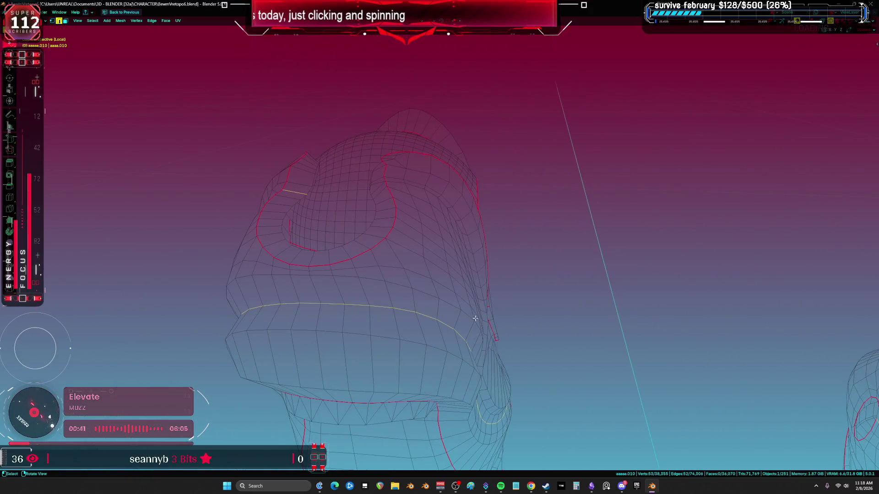
mouse_move(434, 273)
middle_down()
mouse_move(457, 290)
mouse_move(491, 277)
mouse_move(388, 275)
middle_up()
mouse_move(439, 290)
middle_down()
mouse_move(455, 273)
mouse_move(398, 271)
mouse_move(461, 265)
mouse_move(396, 265)
mouse_move(443, 289)
mouse_move(372, 275)
mouse_move(399, 278)
middle_up()
mouse_move(345, 277)
middle_down()
mouse_move(451, 281)
mouse_move(406, 299)
mouse_move(569, 394)
middle_up()
key(shift+z)
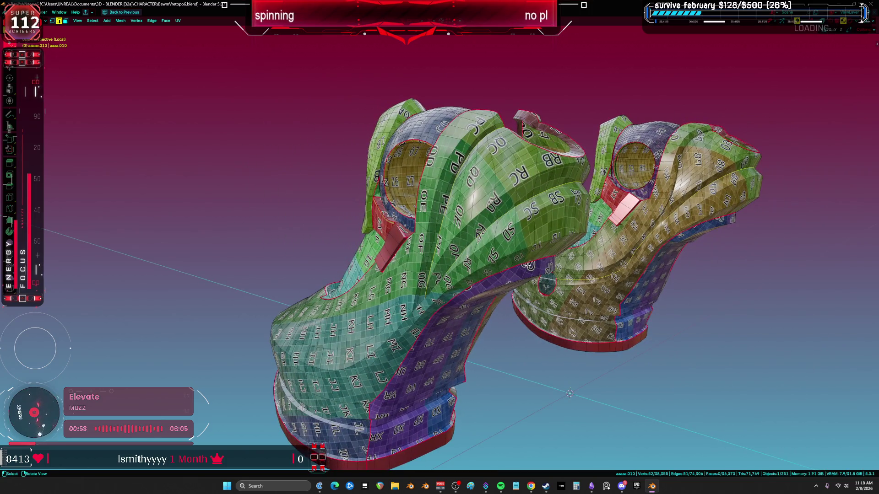
mouse_move(505, 353)
middle_down()
mouse_move(485, 352)
mouse_move(458, 312)
mouse_move(431, 237)
mouse_move(508, 244)
mouse_move(471, 271)
mouse_move(432, 274)
middle_up()
key(shift+z)
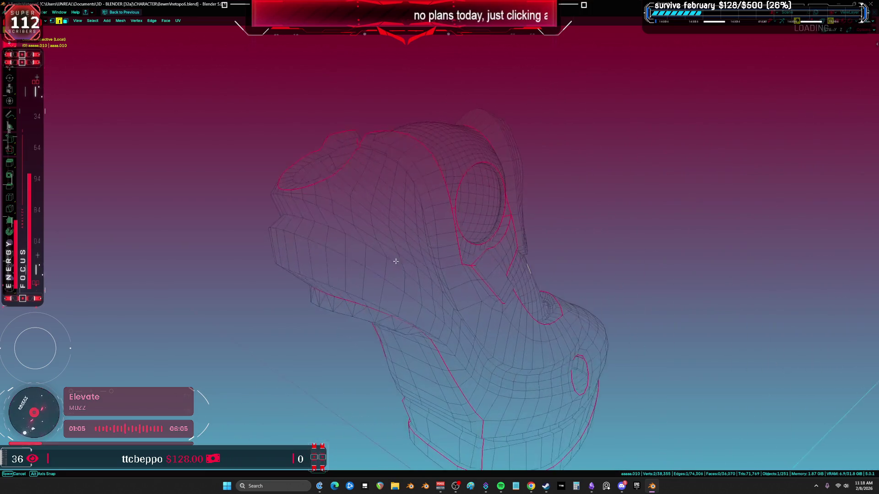
middle_drag(421, 198, 427, 207)
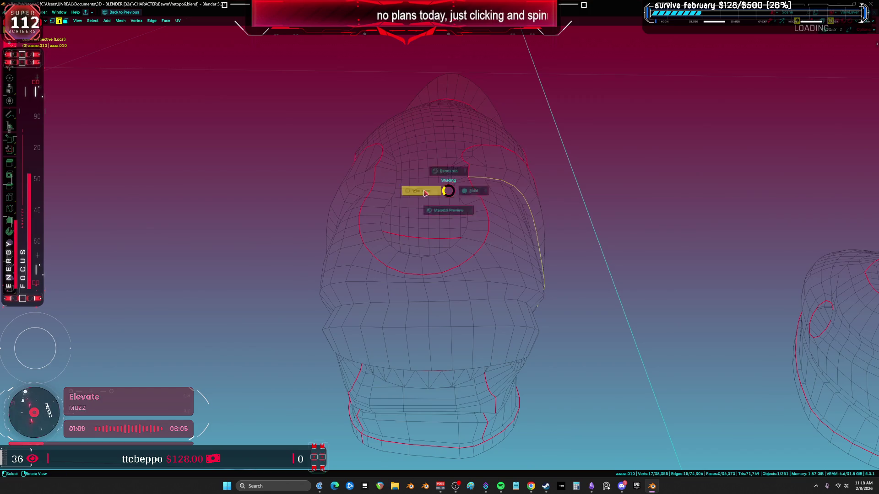
key(shift+z)
mouse_move(449, 186)
middle_down()
mouse_move(531, 202)
mouse_move(450, 209)
mouse_move(440, 200)
mouse_move(485, 135)
mouse_move(584, 104)
middle_up()
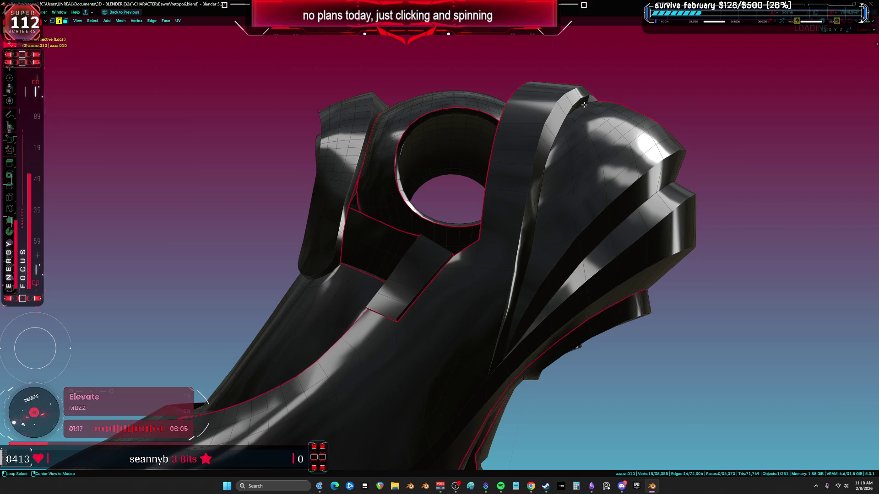
middle_drag(593, 155, 466, 163)
Step: Mark the selected boot-top loop as a seam
key(alt+z)
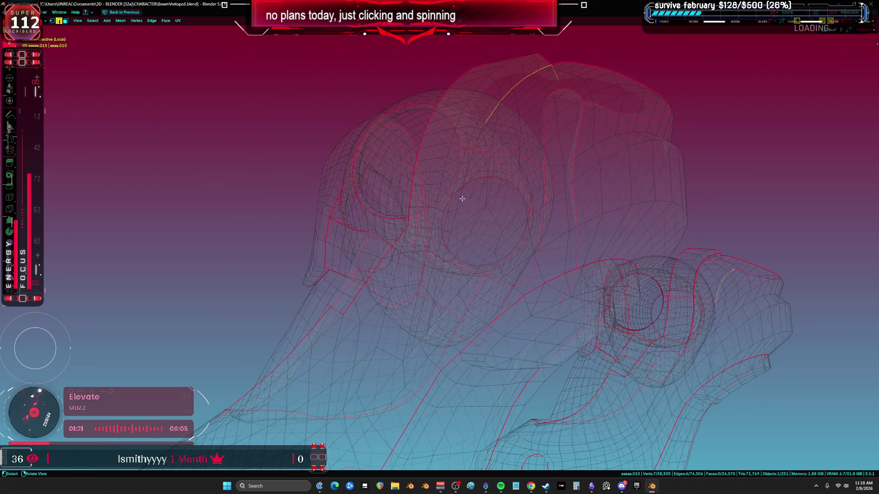
scroll(462, 198, up, 2)
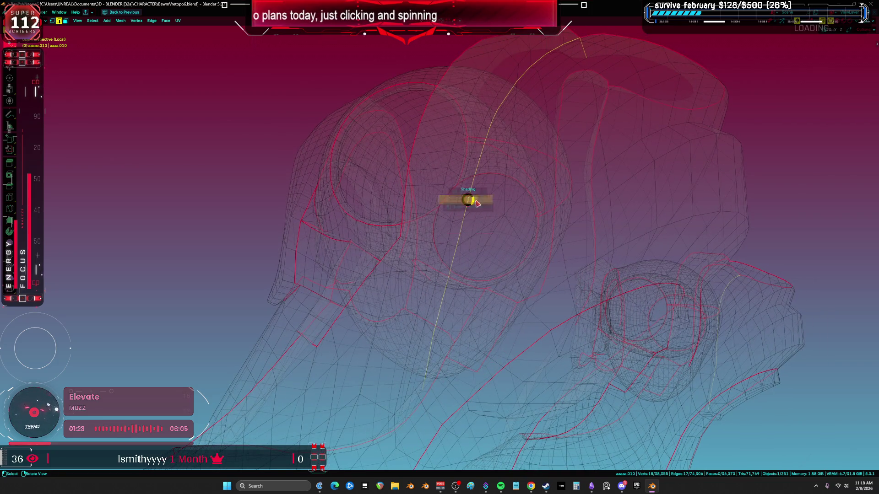
click(450, 221)
click(451, 221)
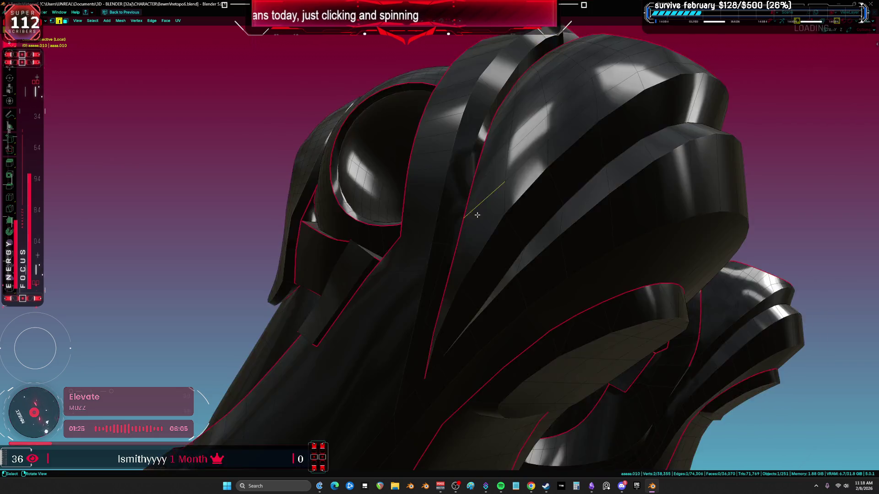
scroll(450, 223, down, 8)
middle_drag(450, 223, 523, 231)
scroll(512, 242, up, 4)
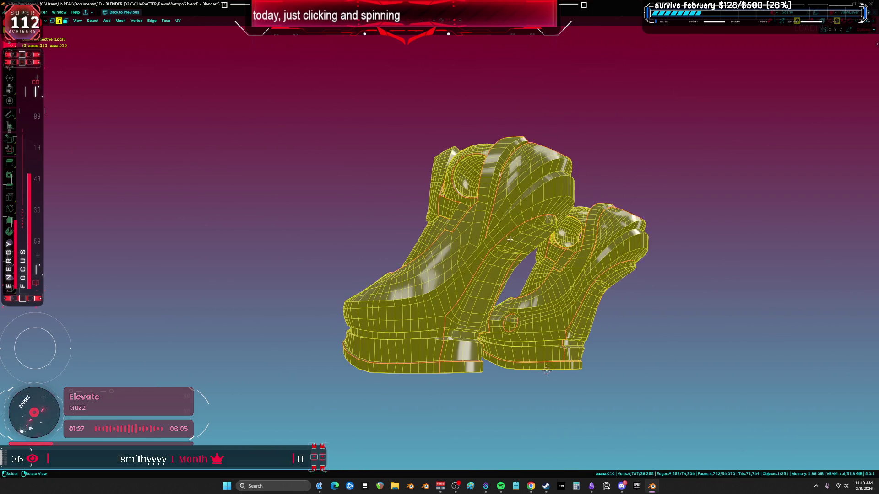
Step: Unwrap the boot with Minimum Stretch and orbit to check the grid layout
key(u)
click(510, 240)
scroll(503, 238, up, 3)
mouse_move(504, 238)
middle_down()
mouse_move(422, 247)
mouse_move(467, 252)
middle_up()
Step: Review the new UV islands in the maximized UV Editor, then select an edge loop near the sole
key(ctrl+space)
key(ctrl+space)
scroll(443, 187, up, 5)
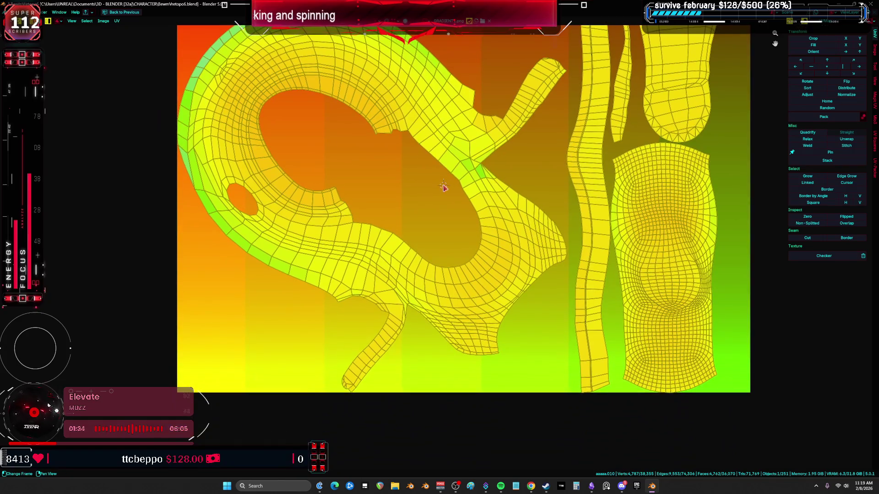
key(ctrl+space)
mouse_move(443, 187)
middle_down()
mouse_move(303, 246)
mouse_move(422, 157)
mouse_move(501, 234)
middle_up()
key(ctrl+space)
key(shift+alt+z)
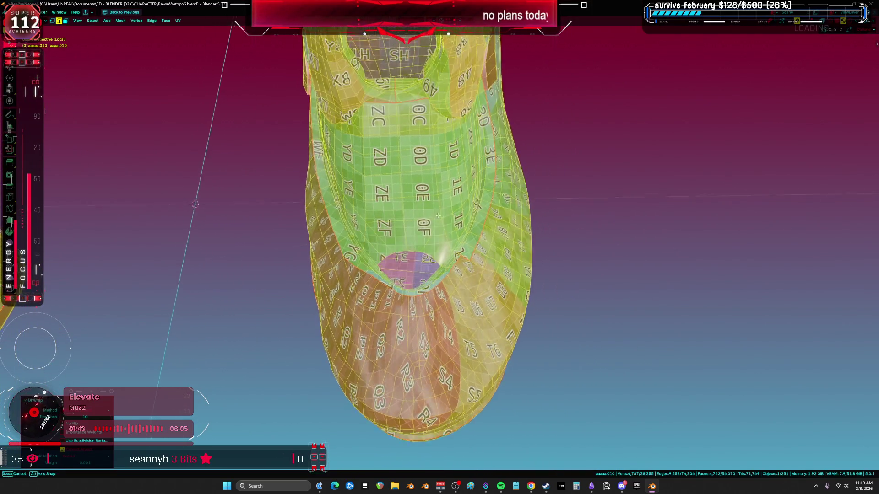
mouse_move(434, 278)
middle_down()
mouse_move(434, 200)
mouse_move(392, 225)
mouse_move(373, 297)
mouse_move(467, 271)
mouse_move(490, 249)
mouse_move(453, 310)
mouse_move(447, 213)
mouse_move(465, 249)
middle_up()
key(shift+alt+z)
key(shift+alt+z)
alt+click(448, 317)
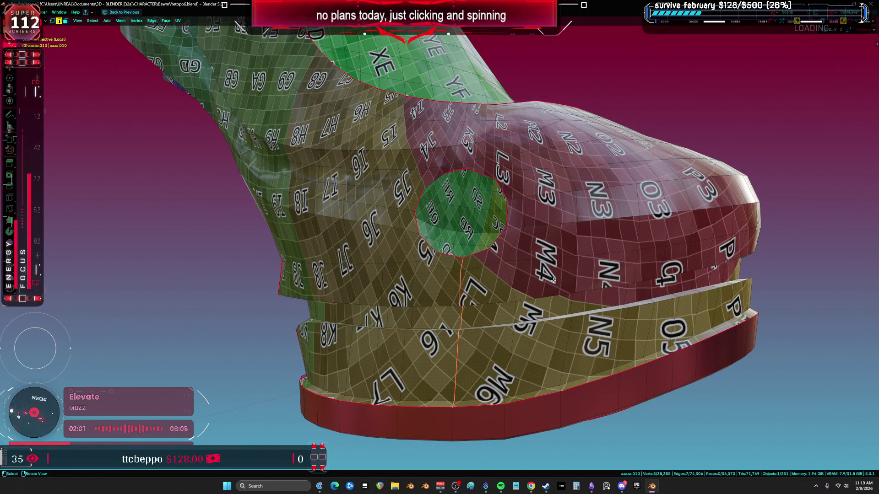
Step: Select the connected boot mesh, unwrap it with Minimum Stretch, then undo the unwrap
key(1)
key(ctrl+l)
key(u)
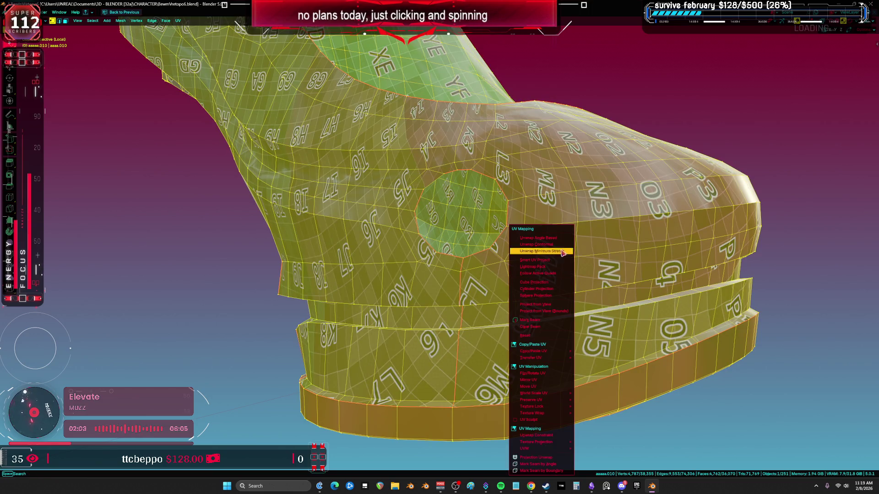
click(562, 253)
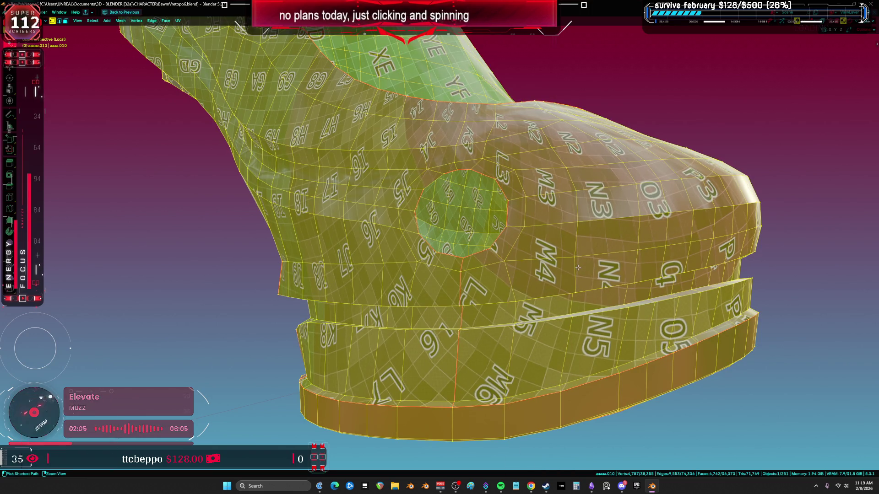
key(ctrl+z)
key(ctrl+z)
key(ctrl+z)
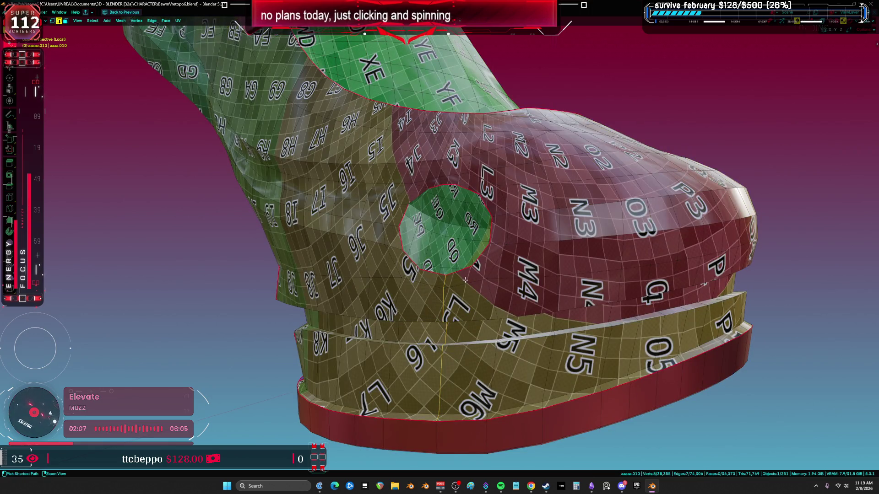
Step: Mark the edge path running up from the side hole as a seam
key(1)
mouse_move(451, 198)
middle_down()
mouse_move(481, 210)
mouse_move(452, 314)
mouse_move(512, 313)
middle_up()
click(430, 304)
mouse_move(517, 269)
middle_down()
mouse_move(512, 248)
mouse_move(518, 257)
middle_up()
key(shift+z)
key(ctrl+e)
click(507, 274)
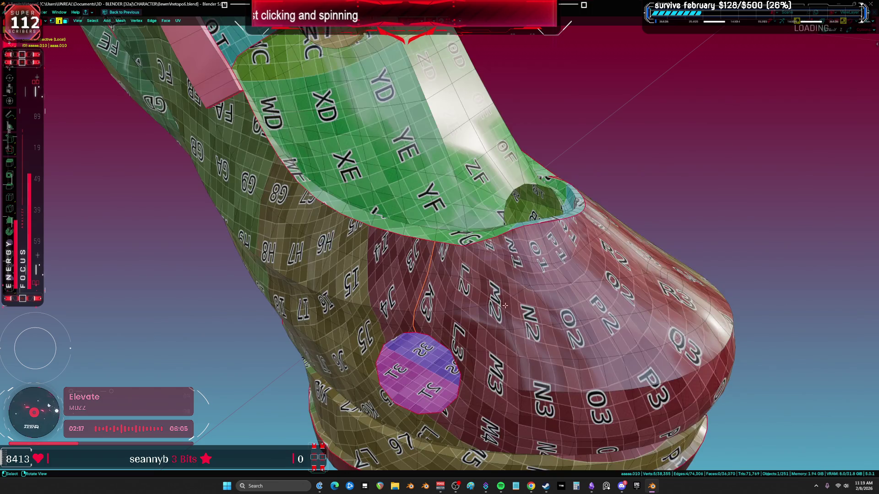
Step: Re-unwrap the whole connected boot with Minimum Stretch and inspect the new grid patches
key(l)
key(u)
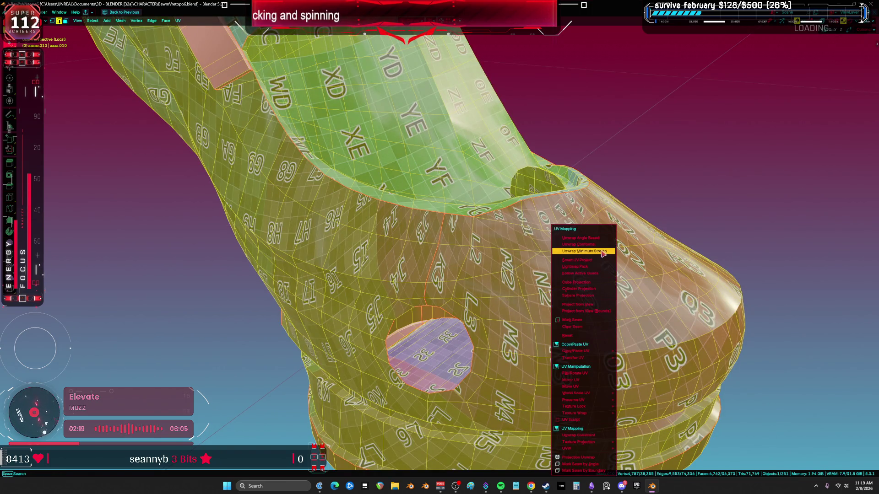
click(603, 251)
mouse_move(603, 251)
middle_down()
mouse_move(505, 255)
mouse_move(596, 260)
mouse_move(547, 255)
mouse_move(470, 274)
mouse_move(458, 244)
middle_up()
mouse_move(388, 271)
middle_down()
mouse_move(463, 269)
mouse_move(424, 270)
mouse_move(480, 298)
mouse_move(464, 249)
mouse_move(450, 259)
mouse_move(366, 252)
middle_up()
alt+click(443, 275)
Step: Select all linked boot geometry and unwrap it with Minimum Stretch
key(shift+z)
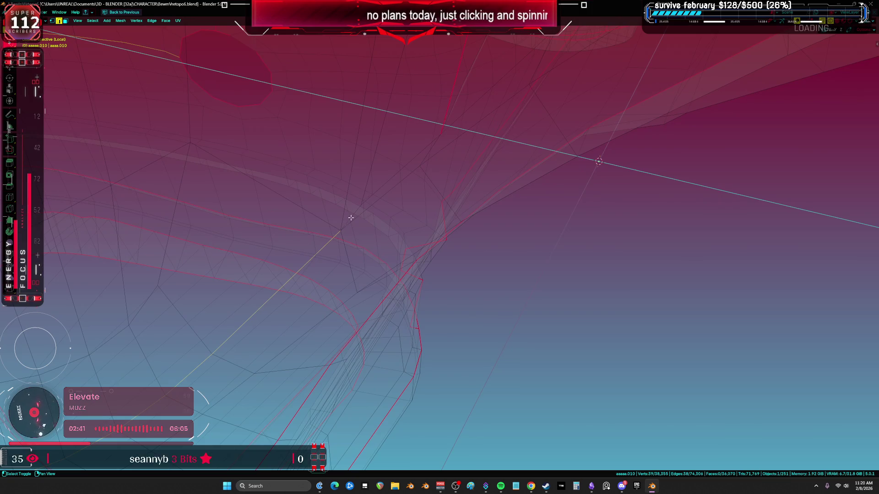
key(shift+z)
mouse_move(382, 190)
middle_down()
mouse_move(307, 283)
mouse_move(496, 283)
middle_up()
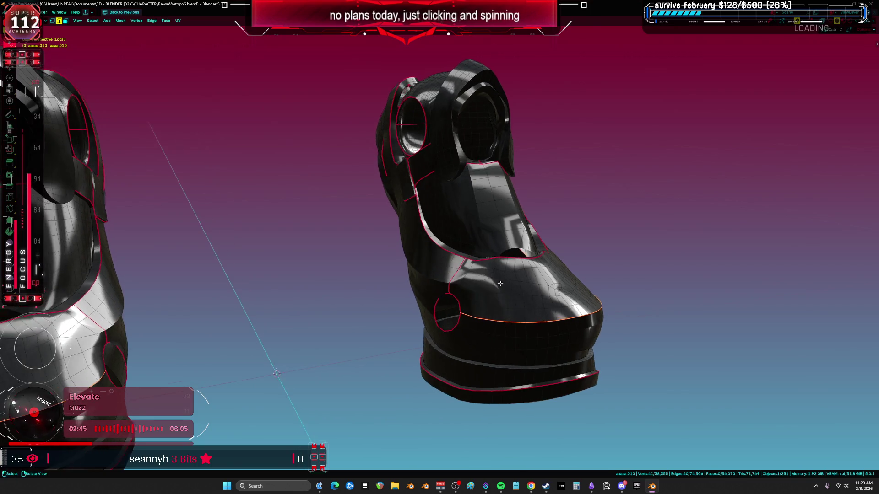
key(ctrl+l)
key(u)
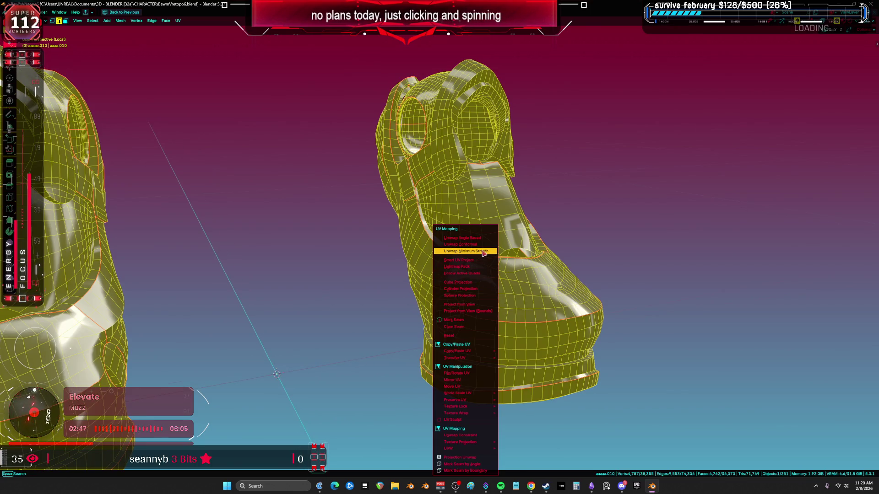
click(484, 253)
mouse_move(484, 253)
middle_down()
mouse_move(461, 288)
mouse_move(325, 247)
mouse_move(483, 273)
mouse_move(499, 256)
middle_up()
Step: Unwrap the linked boot once more with Minimum Stretch and check the grid with overlays on
key(shift+alt+z)
click(490, 248)
right_click(539, 324)
middle_drag(539, 324, 566, 284)
key(ctrl+l)
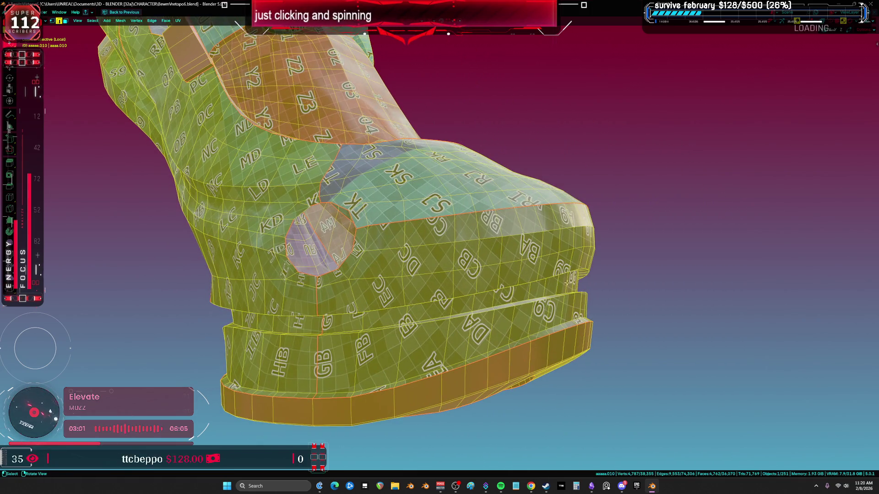
key(u)
click(641, 252)
mouse_move(635, 253)
middle_down()
mouse_move(631, 271)
mouse_move(545, 279)
mouse_move(583, 285)
mouse_move(497, 239)
mouse_move(527, 239)
middle_up()
key(shift+alt+z)
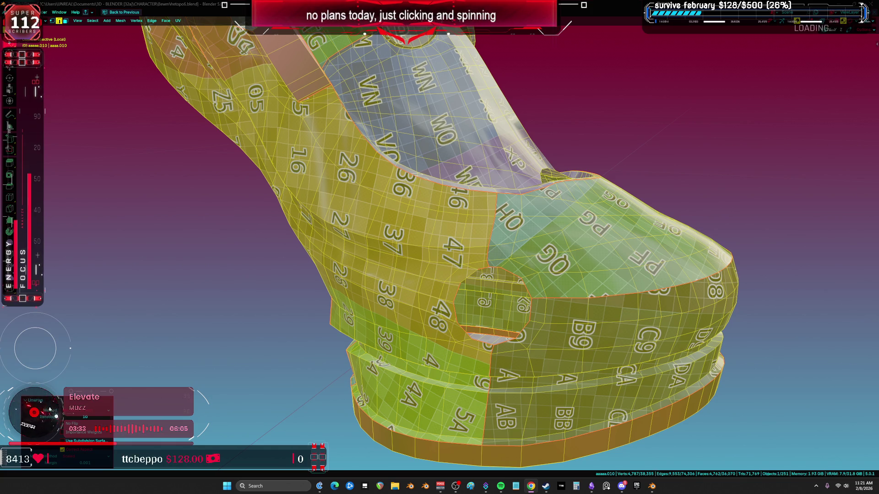
Step: Frame the 9/A boundary and select the faces around the AB, 5A and A grid squares
click(498, 379)
key(KP_Decimal)
key(3)
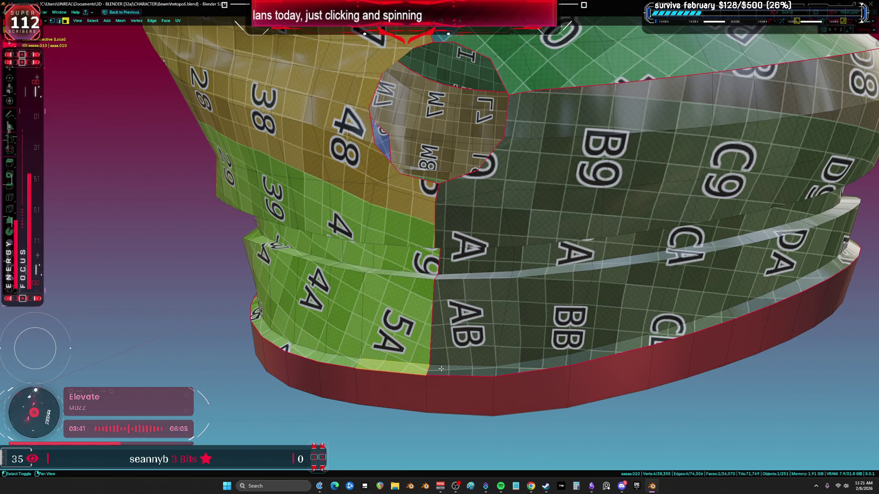
shift+click(440, 369)
shift+click(467, 320)
shift+click(422, 274)
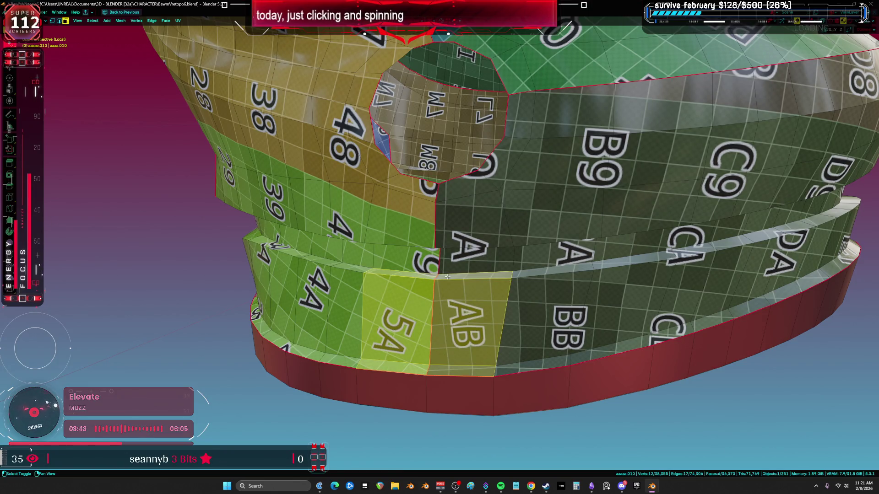
shift+middle_drag(447, 277, 446, 328)
shift+click(478, 279)
shift+click(408, 272)
shift+click(451, 248)
shift+click(433, 246)
middle_drag(432, 246, 462, 277)
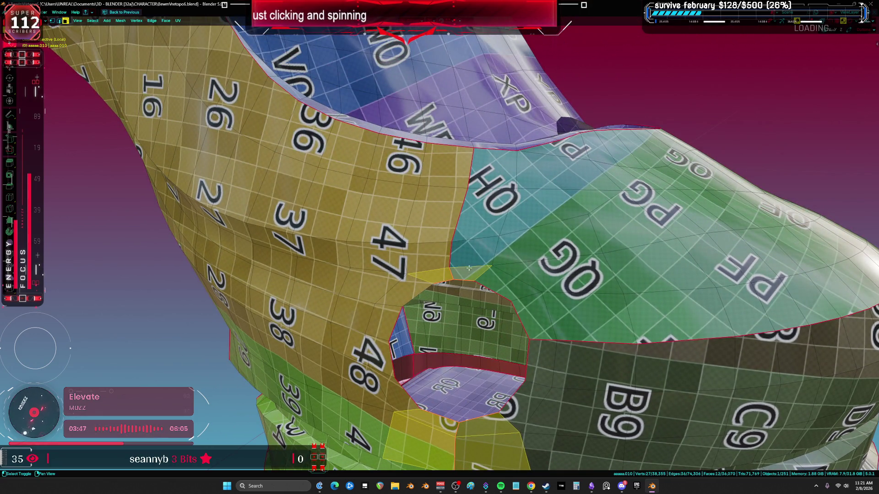
Step: Add six more faces above the toe hole to the selection
shift+click(471, 252)
shift+click(428, 259)
shift+click(479, 215)
shift+click(433, 215)
shift+click(444, 164)
shift+click(492, 170)
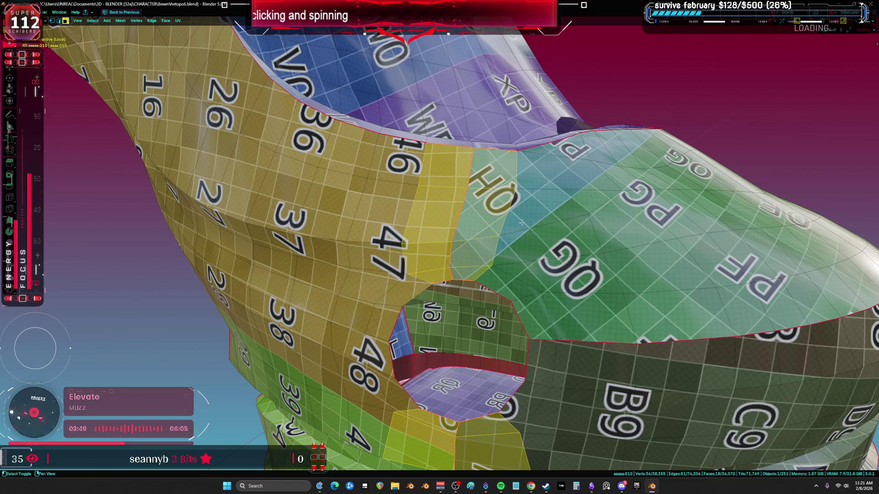
scroll(522, 223, down, 5)
middle_drag(521, 223, 493, 260)
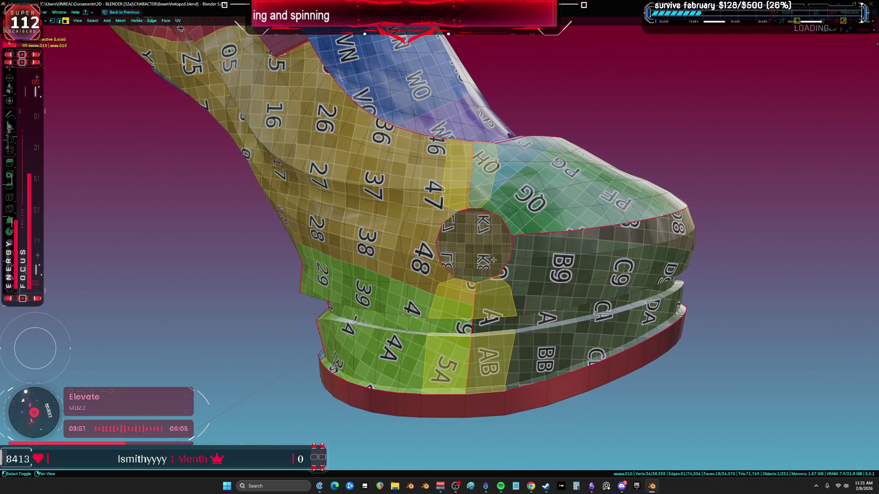
shift+middle_drag(485, 346, 481, 302)
scroll(477, 266, up, 5)
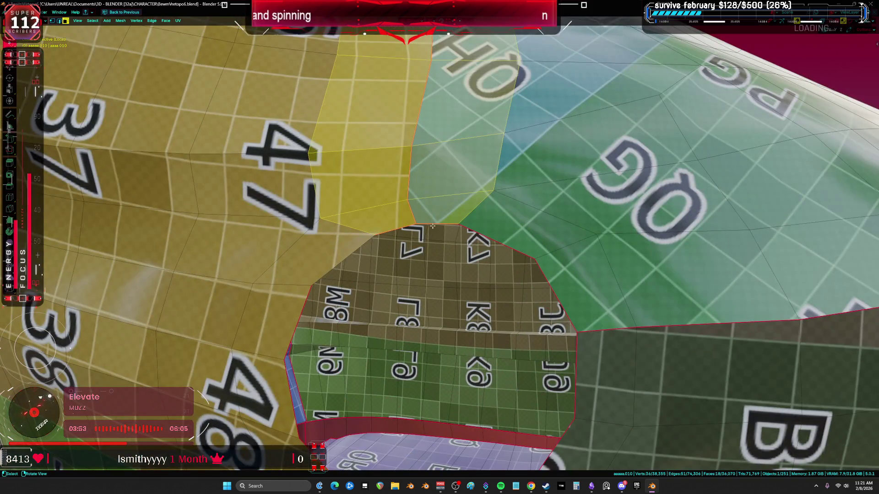
Step: Vertex-slide the corner vertex of the toe hole along its edges
key(1)
key(alt+a)
click(405, 201)
key(g)
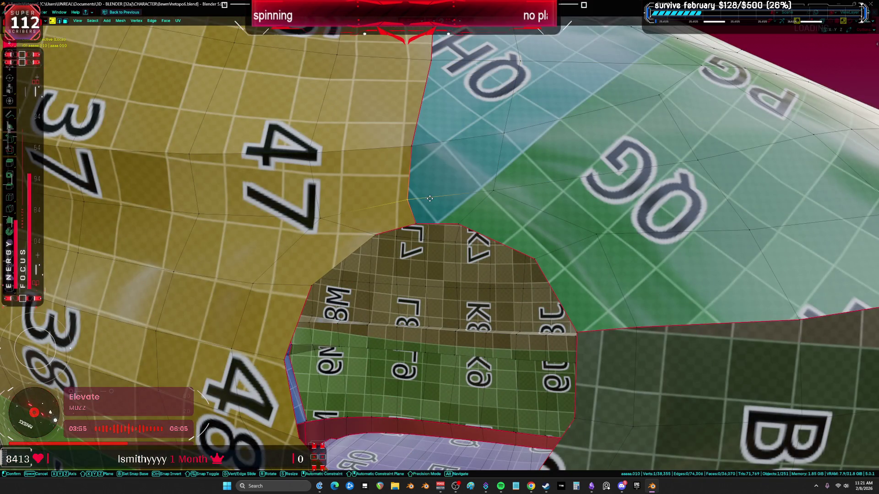
key(g)
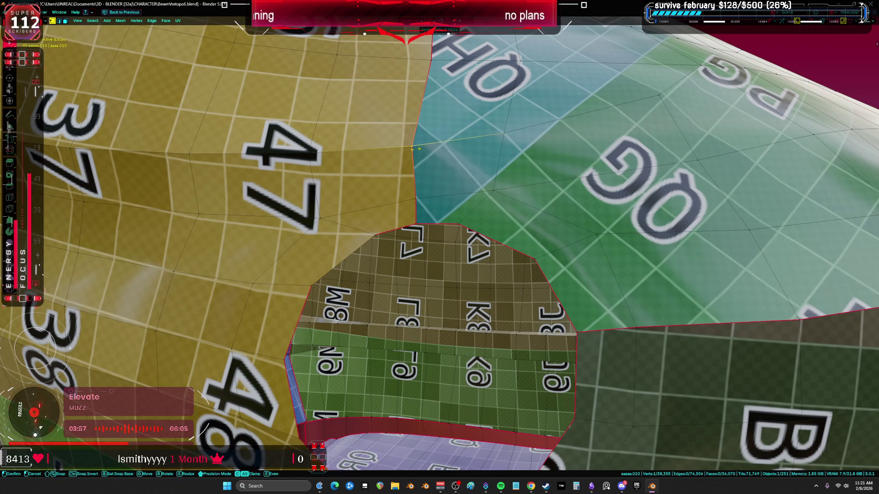
middle_drag(481, 149, 520, 231)
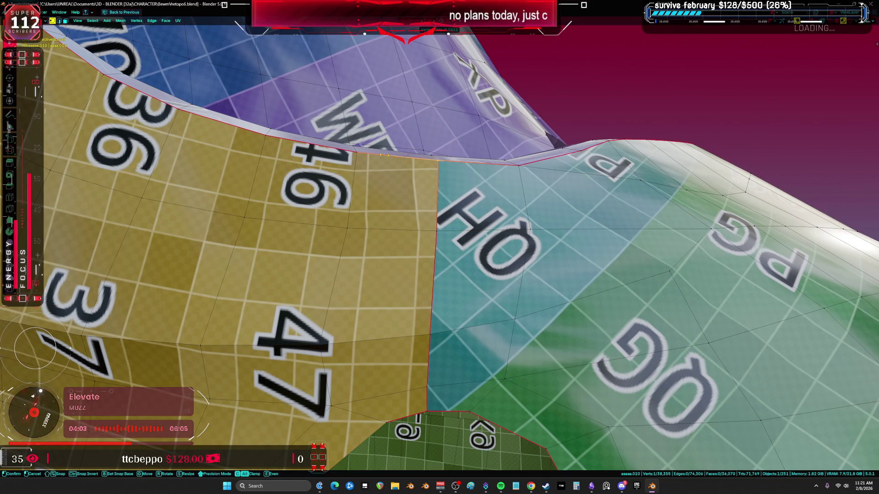
click(375, 156)
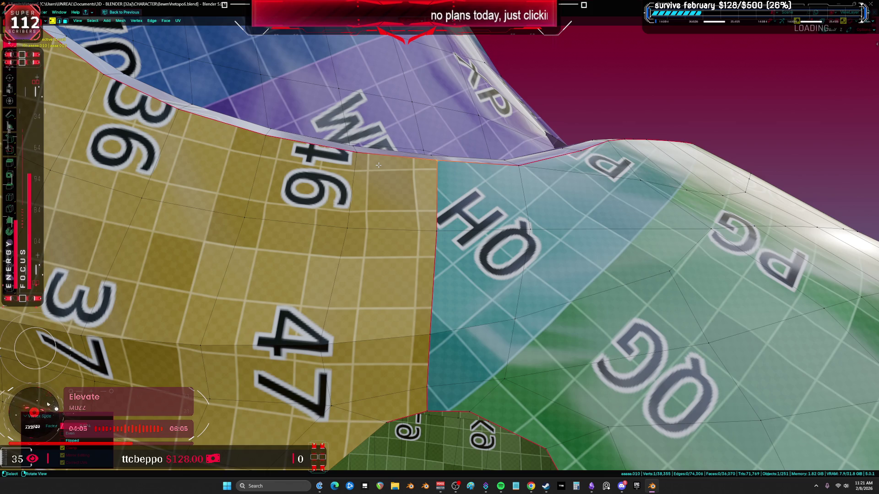
Step: Vertex-slide the sole seam vertex, then show the boot as wireframe
scroll(476, 188, down, 5)
key(KP_Decimal)
scroll(502, 212, up, 10)
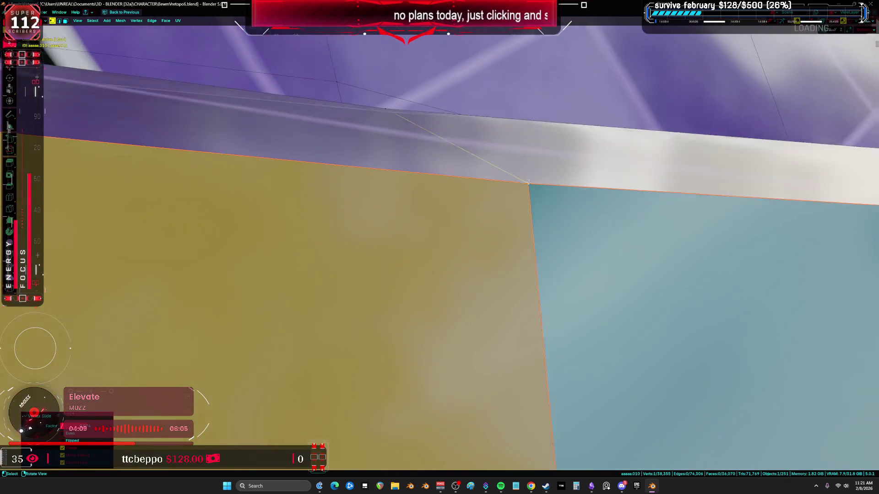
mouse_move(528, 182)
middle_down()
mouse_move(551, 218)
mouse_move(553, 175)
middle_up()
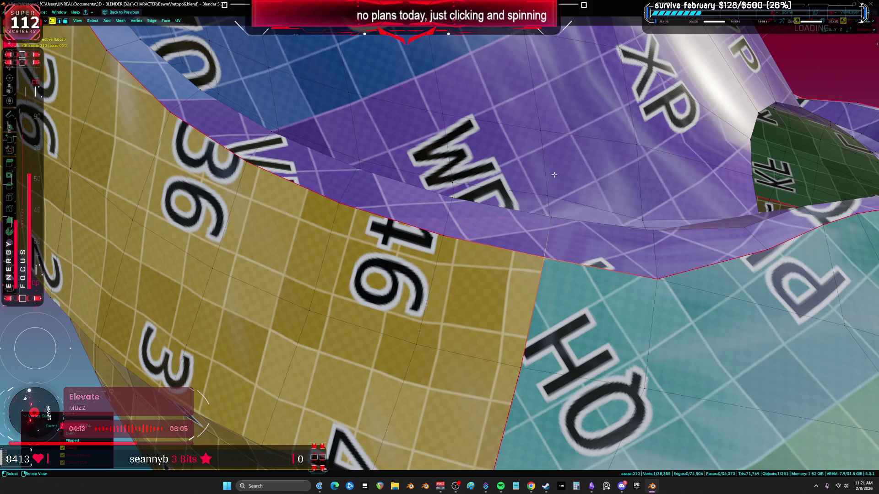
scroll(554, 175, down, 8)
mouse_move(554, 175)
middle_down()
mouse_move(593, 232)
mouse_move(503, 215)
mouse_move(476, 257)
mouse_move(508, 320)
middle_up()
scroll(498, 210, up, 6)
scroll(456, 214, down, 3)
scroll(521, 350, up, 5)
scroll(520, 349, down, 5)
mouse_move(521, 350)
middle_down()
mouse_move(499, 189)
mouse_move(477, 133)
middle_up()
scroll(504, 244, up, 3)
key(1)
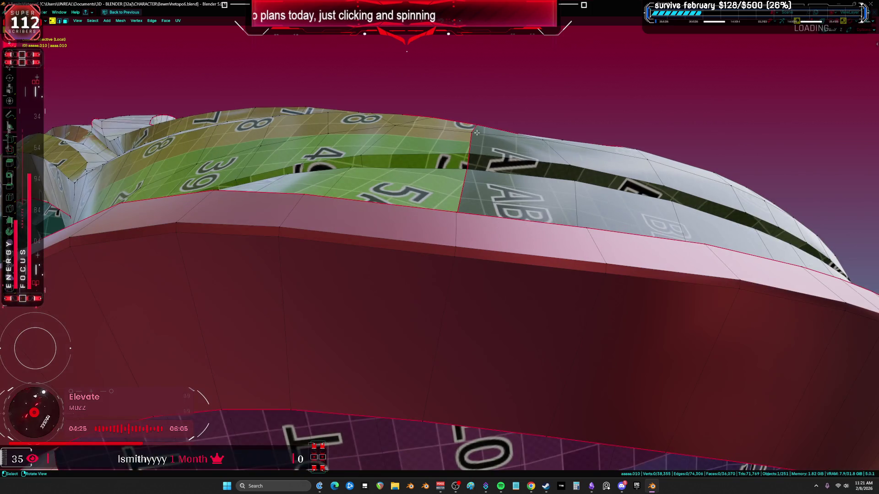
key(g)
key(g)
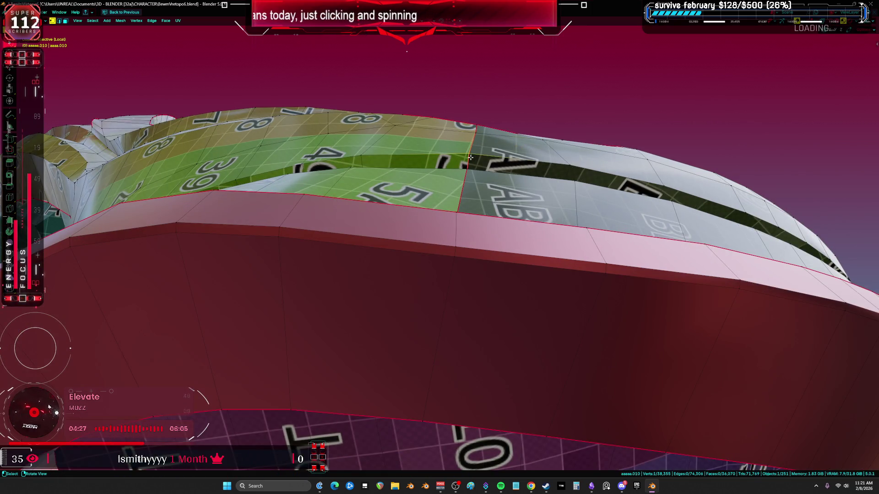
click(502, 165)
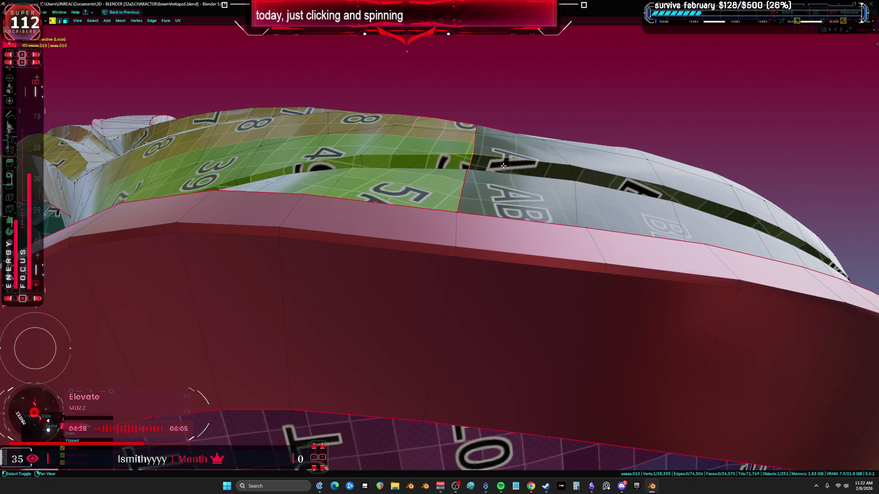
click(457, 214)
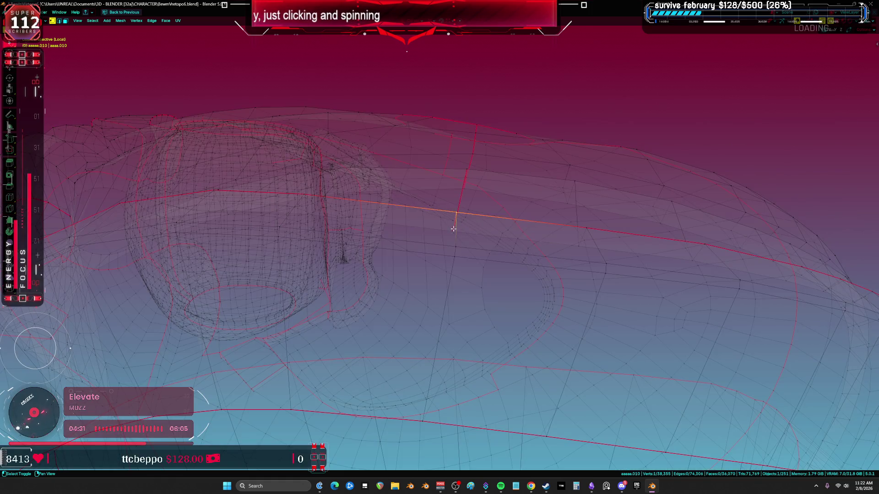
Step: Edge-slide the selected sole seam edge, then vertex-slide a seam vertex
key(g)
key(g)
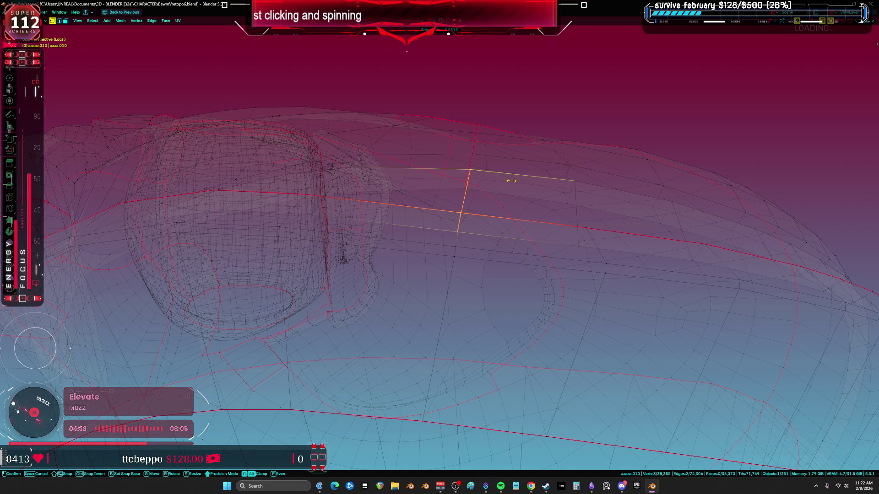
click(520, 182)
key(g)
key(g)
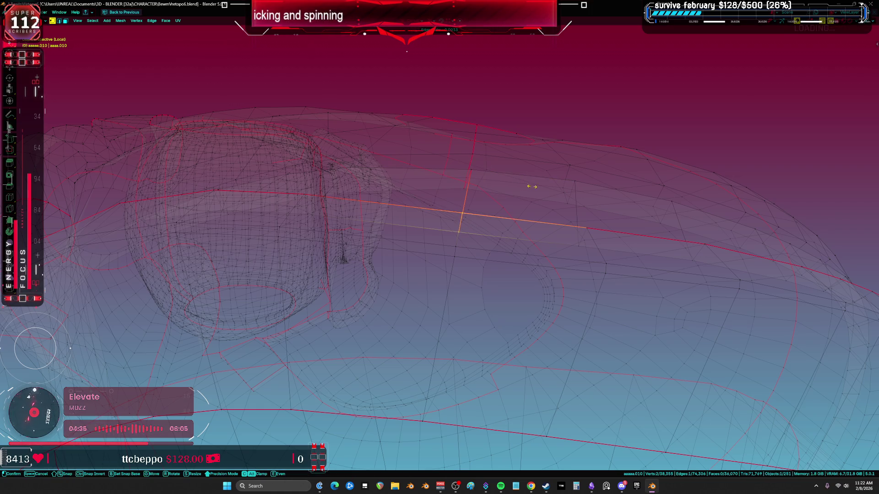
right_click(579, 187)
click(467, 187)
key(g)
key(g)
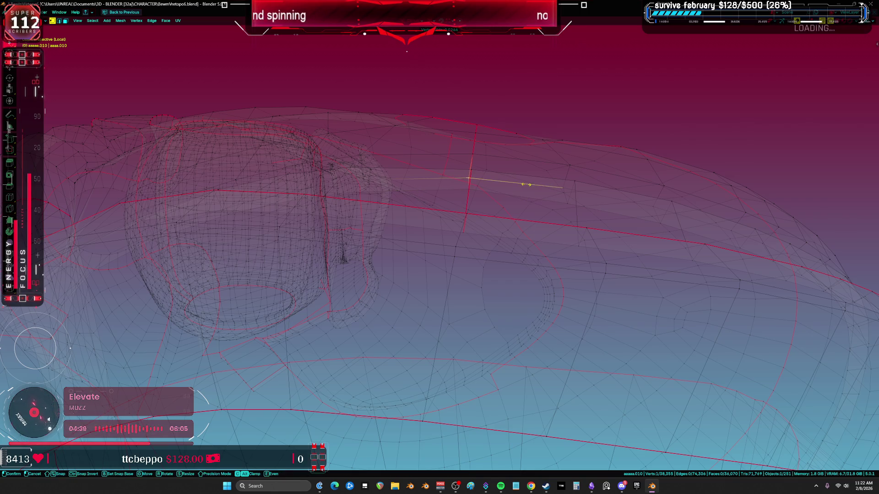
click(530, 182)
Step: Return the boot to solid shading with X-ray turned off
scroll(526, 188, up, 5)
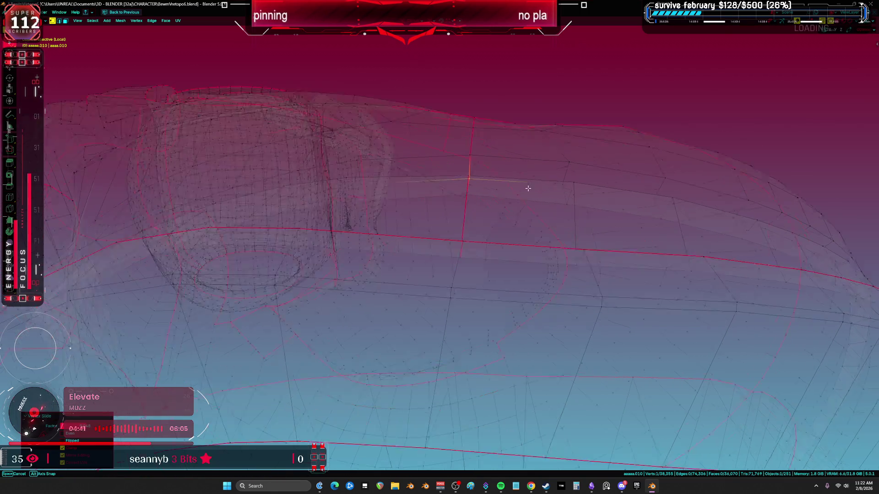
key(shift+z)
key(z)
click(635, 300)
scroll(577, 310, down, 5)
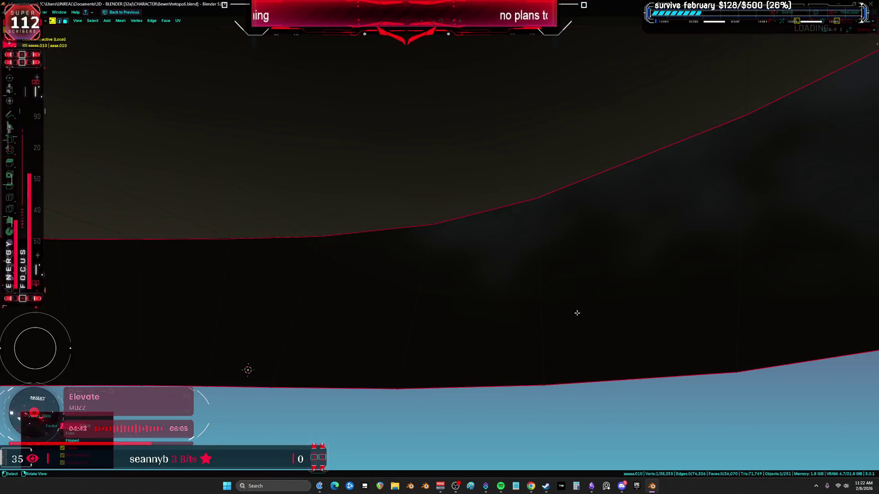
key(alt+z)
mouse_move(576, 310)
middle_down()
mouse_move(516, 302)
mouse_move(472, 282)
middle_up()
key(alt+z)
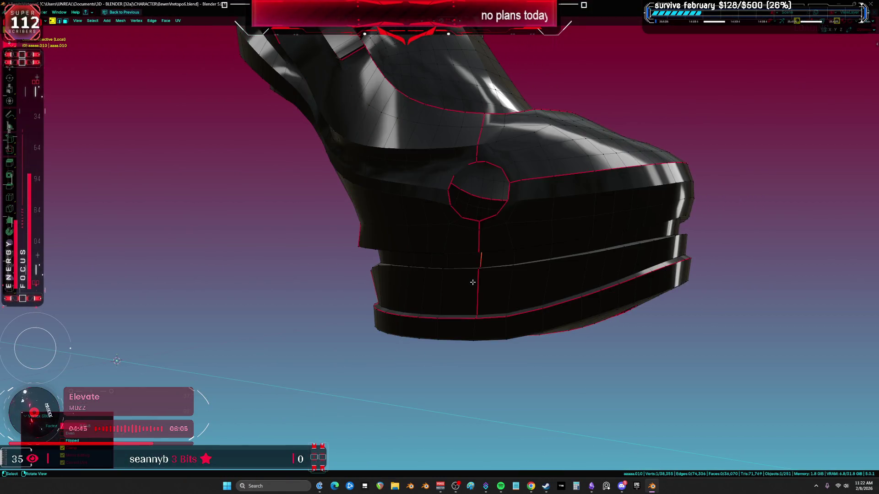
Step: Select the bottom and upper sole-band faces on both sides of the front seam
scroll(496, 298, up, 5)
click(455, 348)
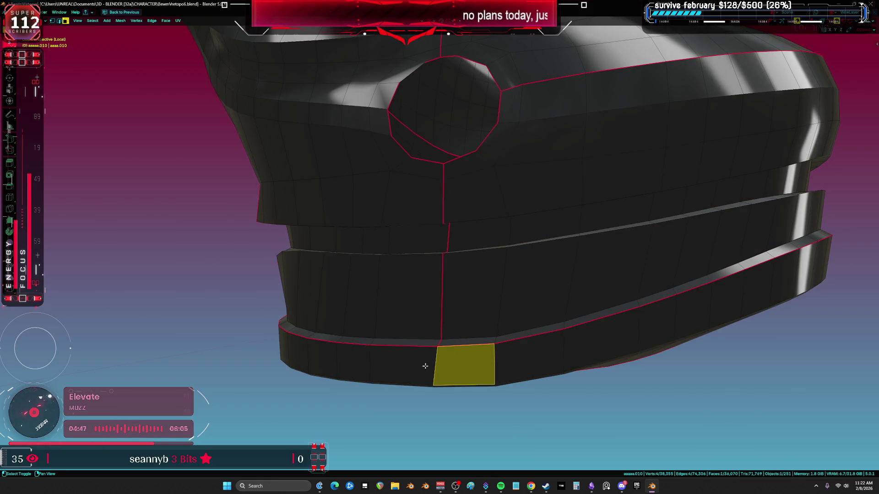
shift+click(424, 365)
shift+click(471, 236)
shift+click(412, 238)
Step: From a side view, select two more neighbouring faces beside the seam
mouse_move(412, 238)
middle_down()
mouse_move(457, 293)
mouse_move(466, 252)
mouse_move(477, 248)
mouse_move(480, 284)
mouse_move(452, 304)
middle_up()
click(394, 341)
shift+click(377, 348)
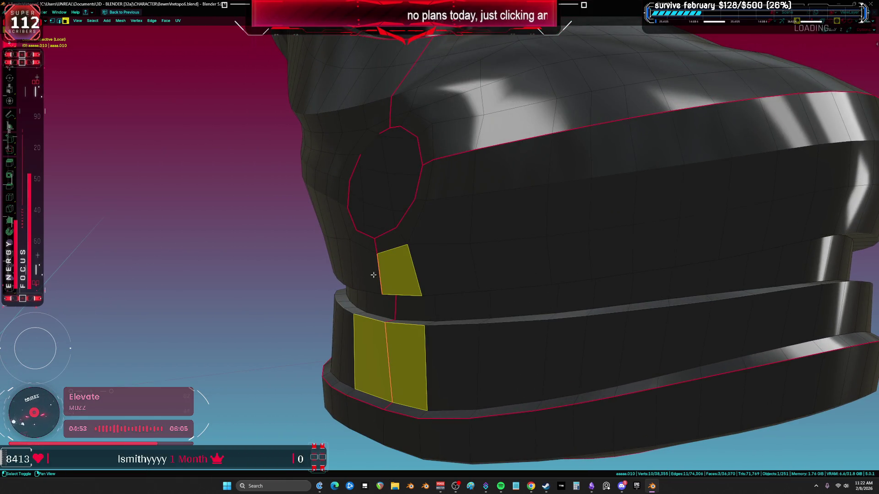
mouse_move(375, 251)
middle_down()
mouse_move(457, 239)
mouse_move(461, 207)
mouse_move(457, 313)
mouse_move(418, 293)
mouse_move(435, 210)
mouse_move(531, 317)
mouse_move(485, 272)
mouse_move(501, 281)
middle_up()
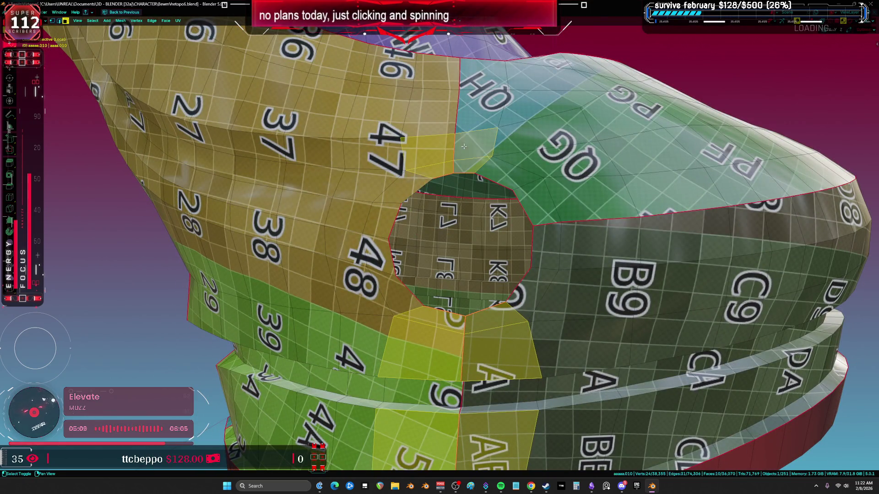
Step: Duplicate the selected faces and push them along their normals, then undo the duplicate
mouse_move(506, 130)
middle_down()
mouse_move(499, 233)
mouse_move(472, 210)
mouse_move(410, 189)
mouse_move(533, 164)
middle_up()
click(471, 176)
key(alt+s)
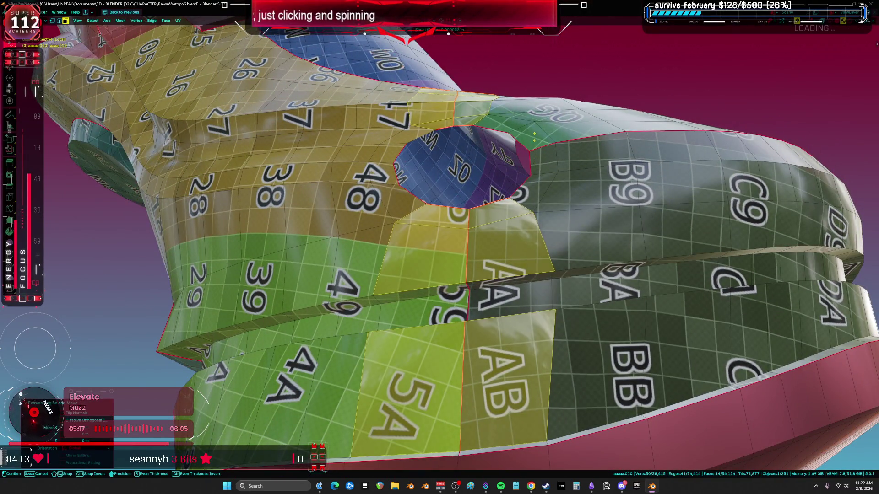
click(530, 118)
key(ctrl+z)
key(ctrl+z)
Step: Select the connected boot mesh and hide it, leaving only patches 5A and AB
middle_drag(531, 118, 420, 286)
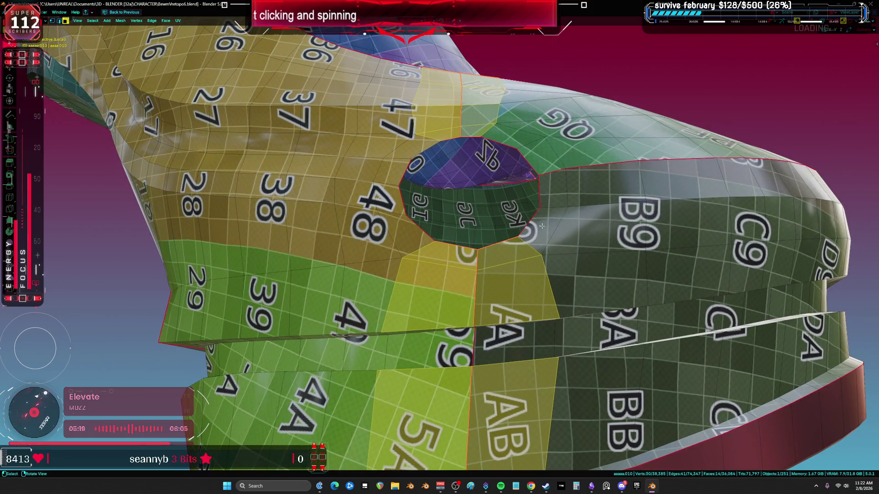
key(ctrl+l)
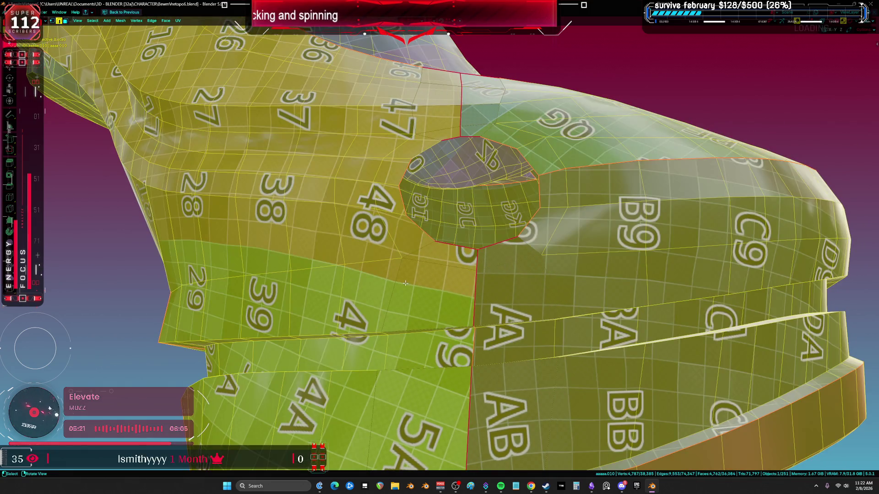
key(h)
shift+middle_drag(429, 324, 435, 259)
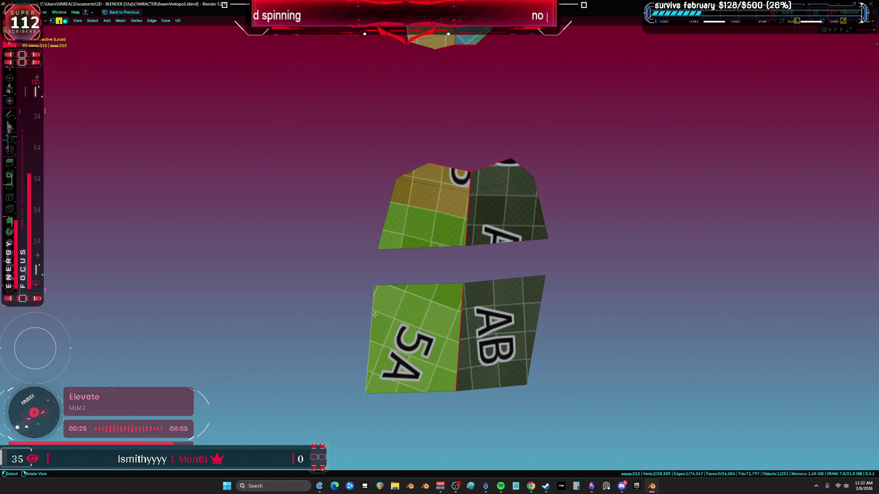
Step: Edge-slide an edge of the lower patch rightward twice
key(g)
key(g)
click(409, 320)
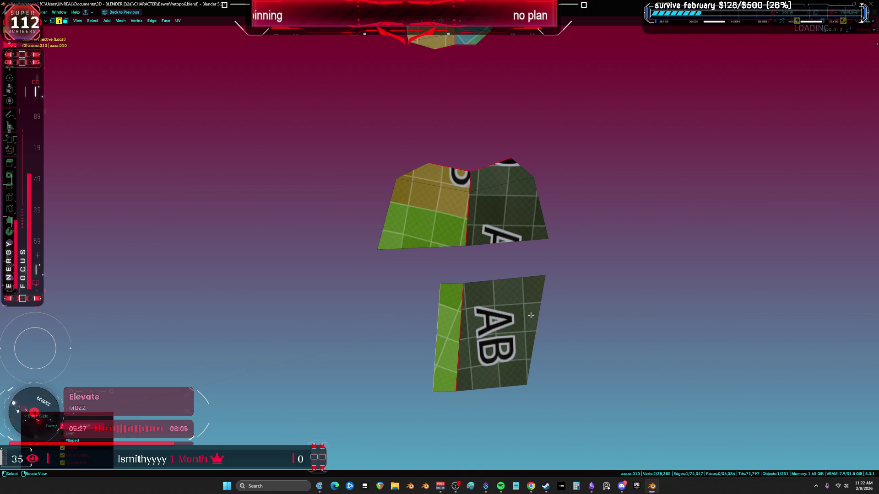
key(g)
key(g)
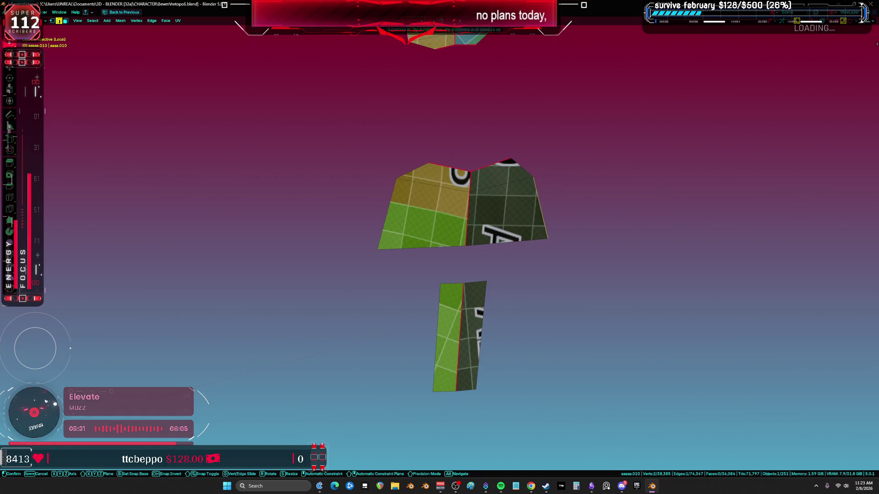
click(508, 226)
Step: On the upper patch, vertex-slide the top-right corner and edge-slide the left edge rightward
key(1)
click(493, 164)
key(g)
key(g)
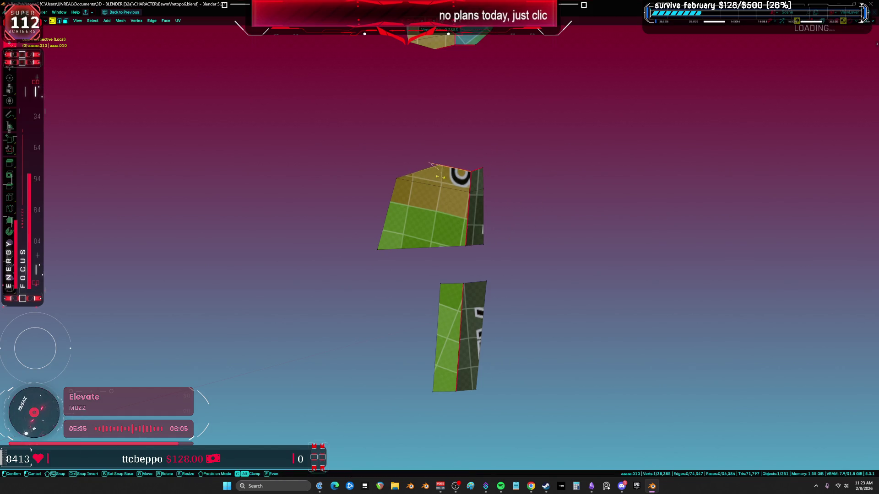
click(451, 190)
key(2)
click(387, 214)
key(g)
key(g)
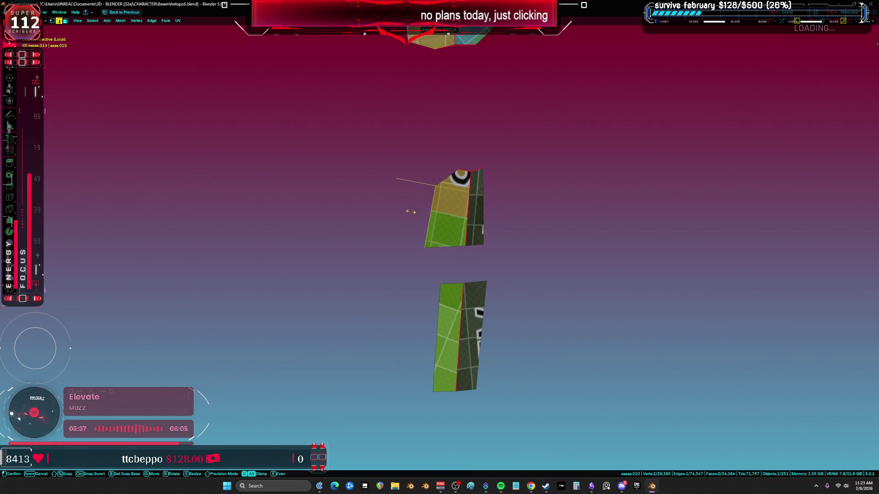
click(416, 214)
Step: Slide the upper piece's corner vertices along their edges to straighten its outline
mouse_move(415, 213)
middle_down()
mouse_move(460, 272)
mouse_move(474, 234)
middle_up()
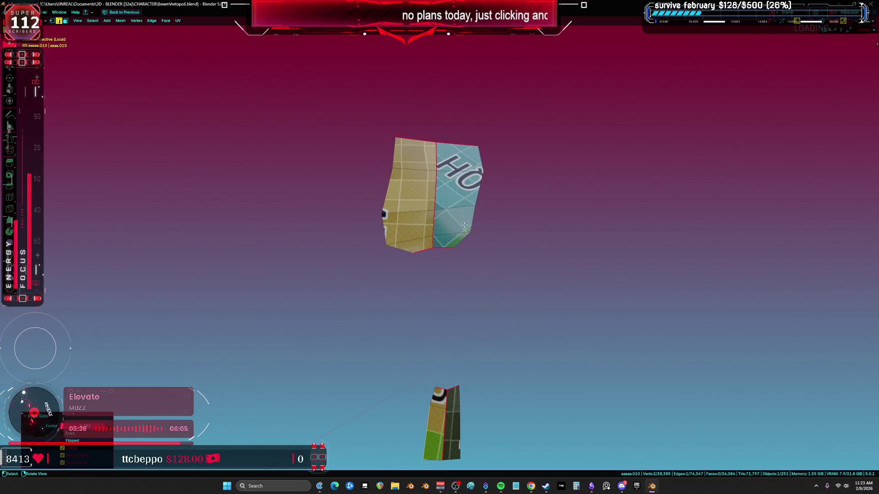
key(g)
key(g)
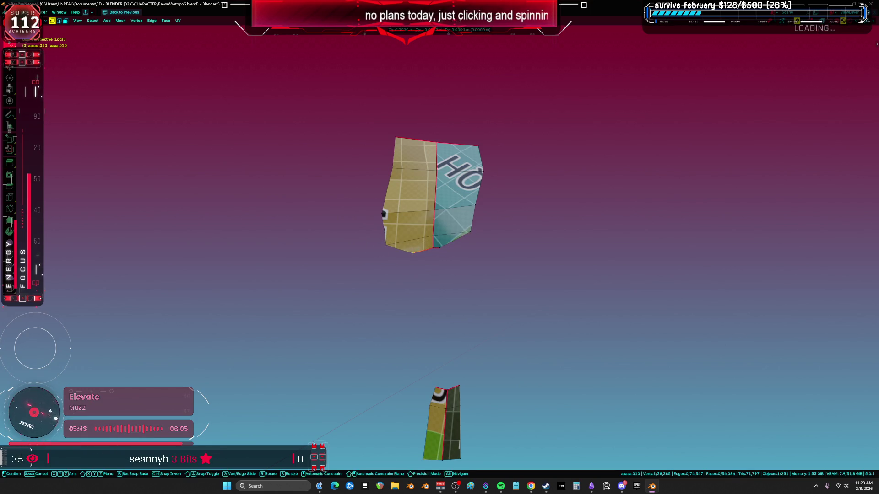
click(502, 272)
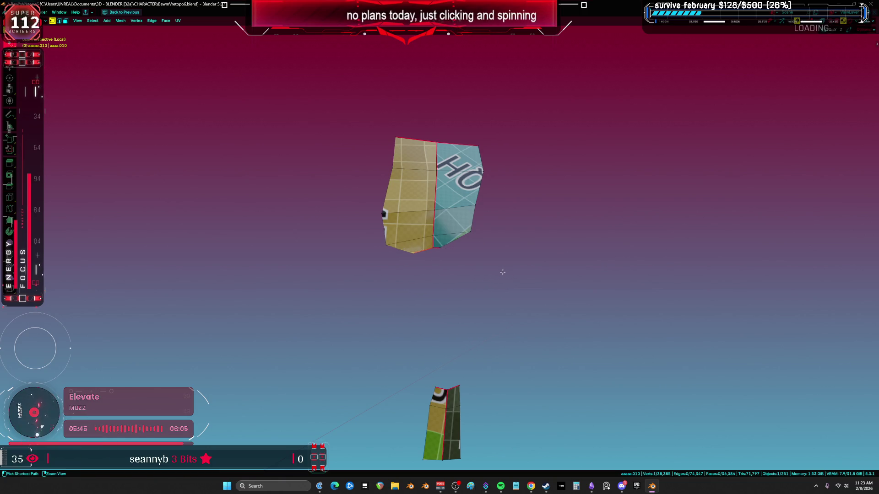
key(g)
key(g)
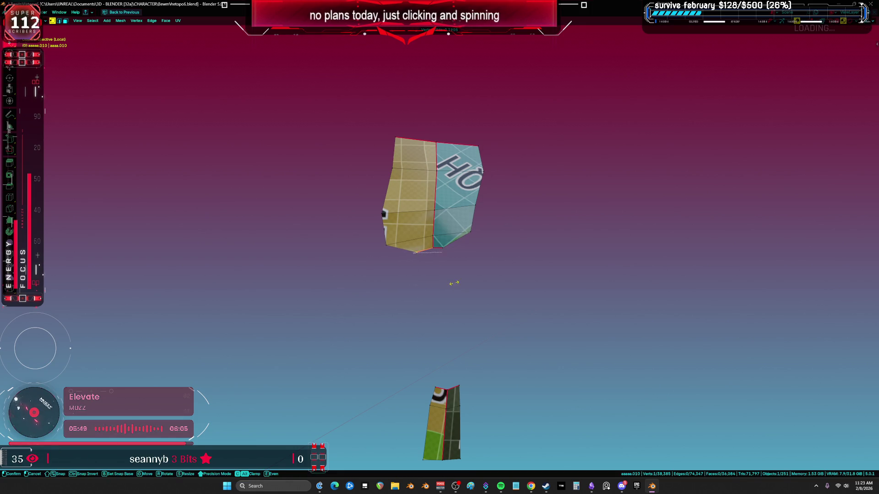
click(487, 241)
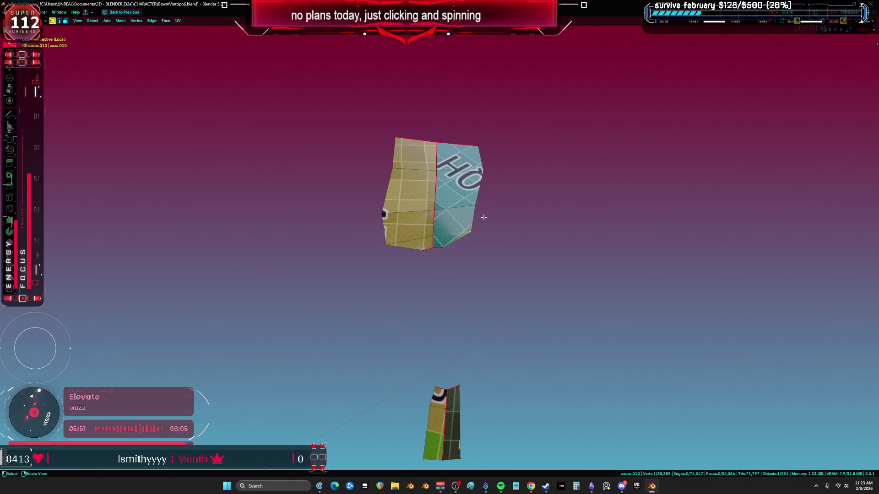
key(g)
key(g)
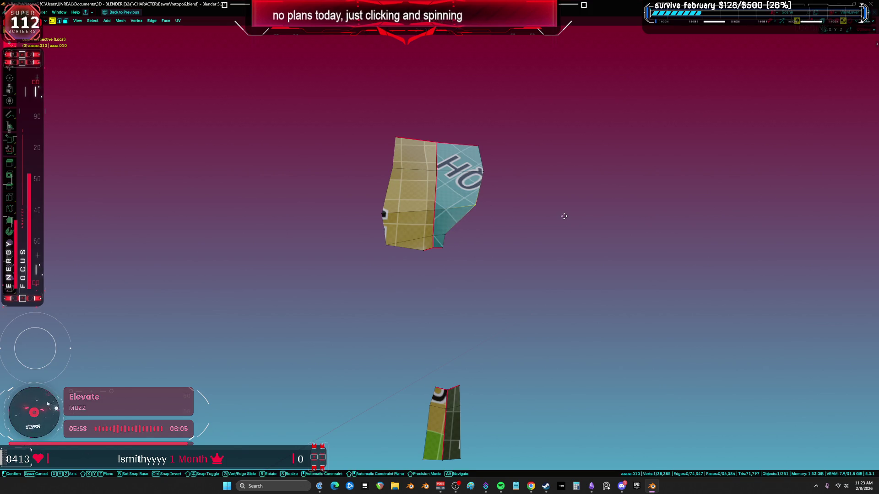
click(535, 224)
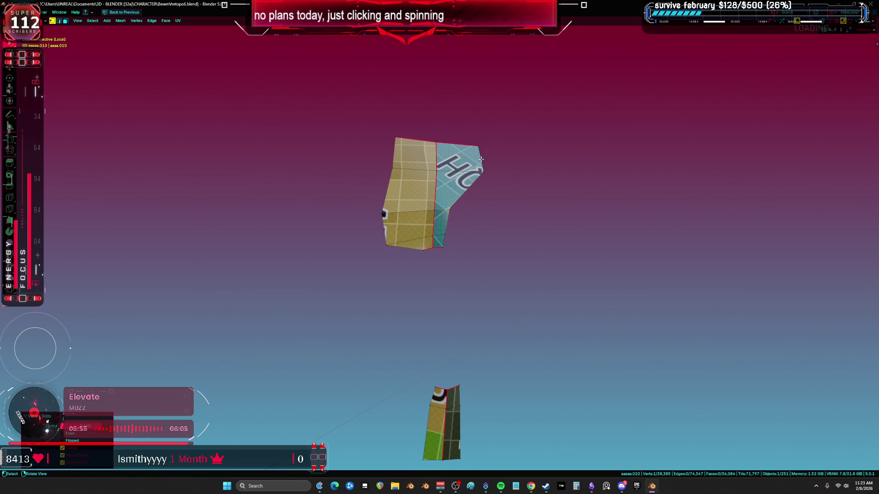
Step: Edge-slide the side edges inward to narrow the upper piece into a straight strip
key(2)
shift+middle_drag(481, 160, 516, 219)
click(480, 231)
key(g)
key(g)
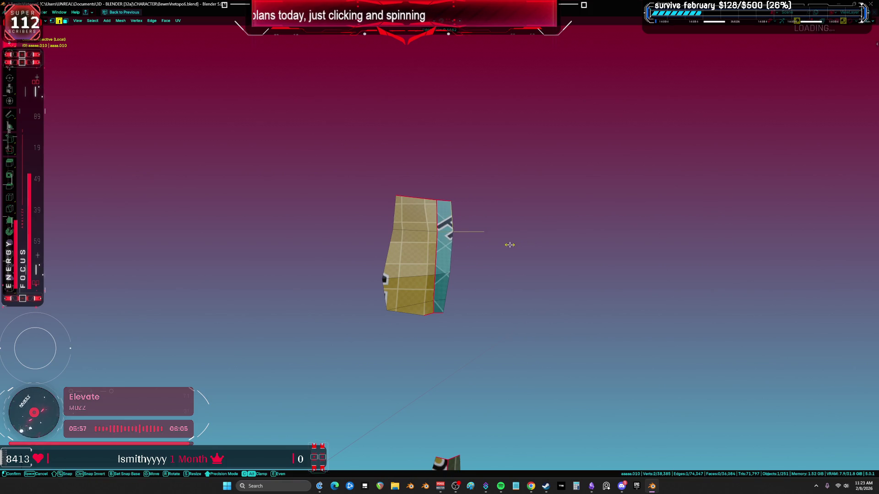
click(567, 243)
key(g)
key(g)
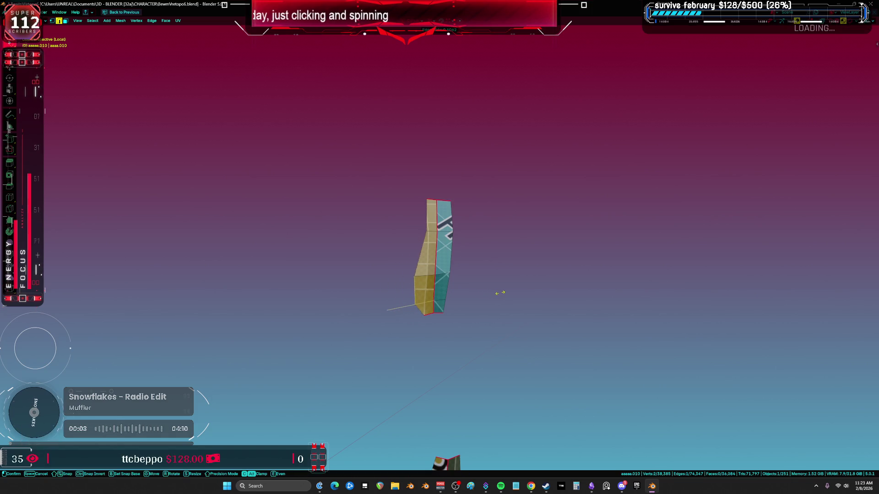
click(476, 293)
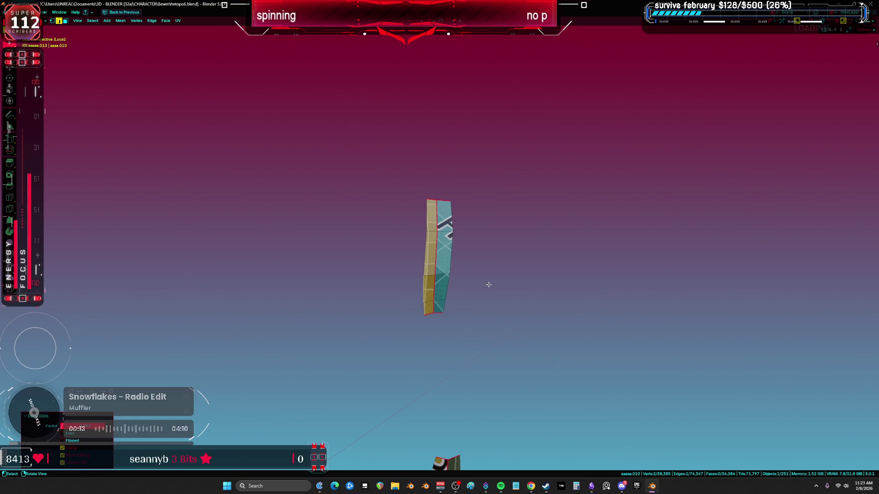
shift+scroll(460, 292, down, 10)
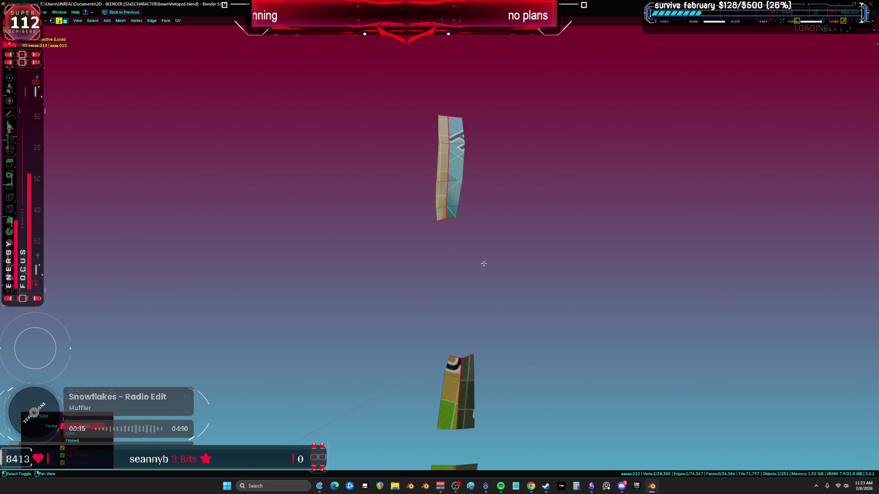
Step: Vertex-slide the lower piece's bottom-right corner along its edges twice
click(444, 337)
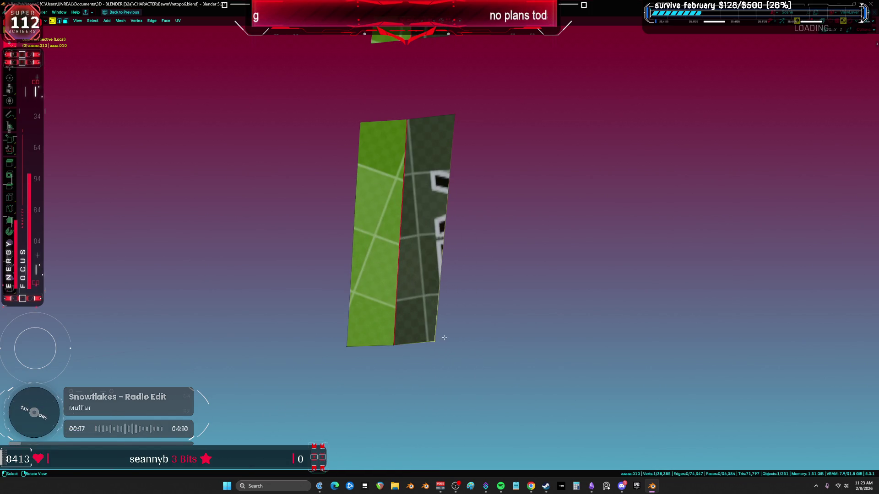
key(shift+v)
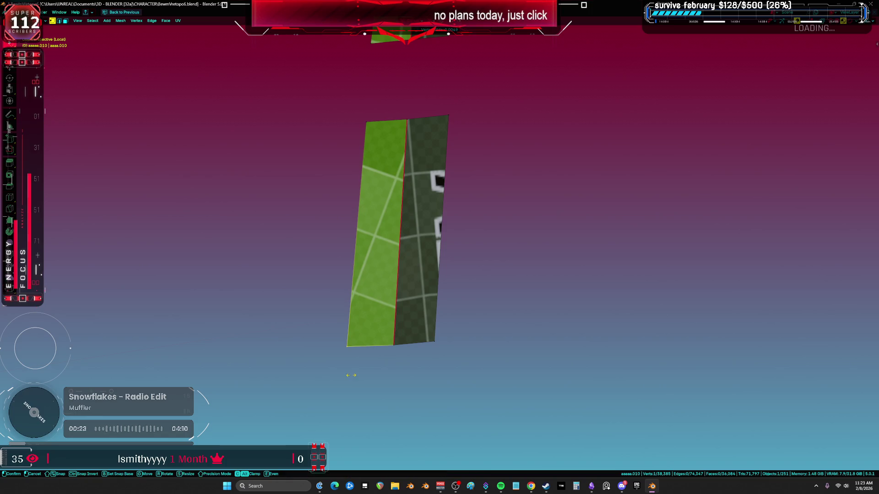
shift+scroll(418, 383, up, 5)
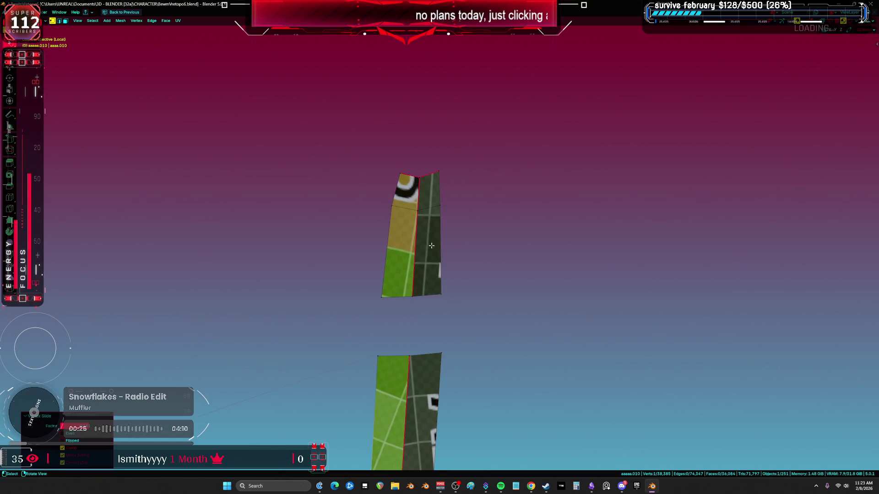
click(435, 210)
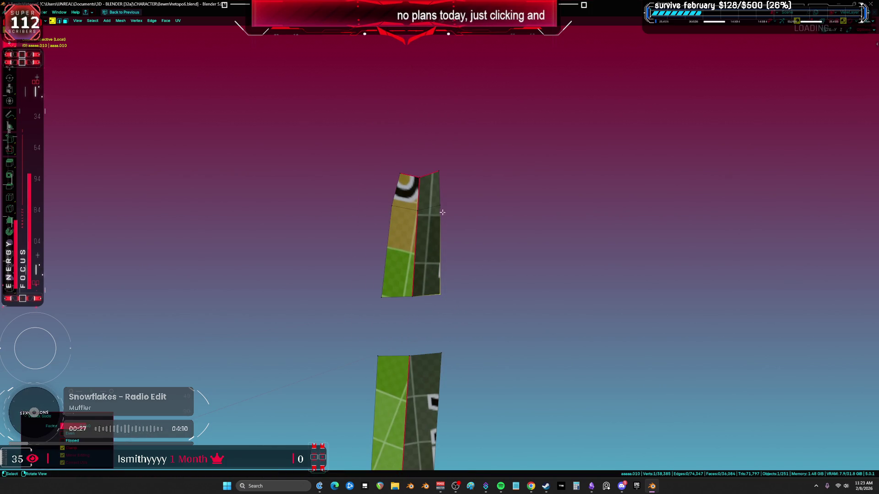
scroll(460, 163, down, 4)
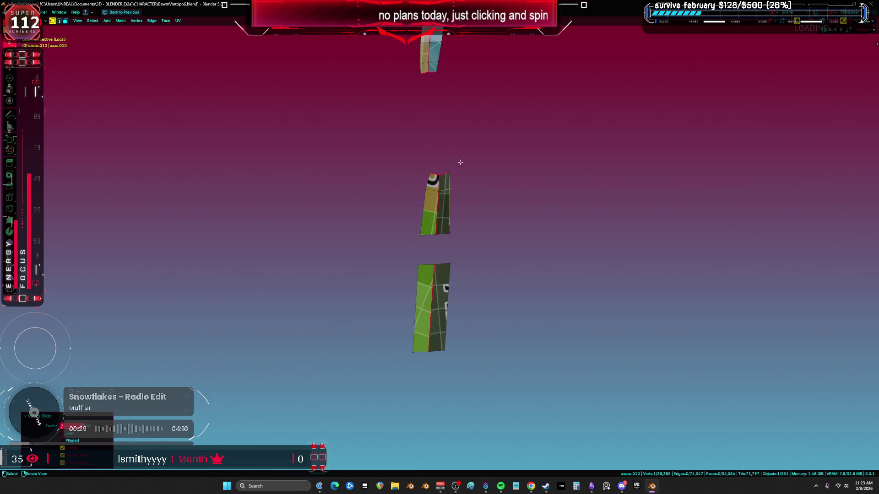
scroll(531, 207, up, 2)
key(shift+v)
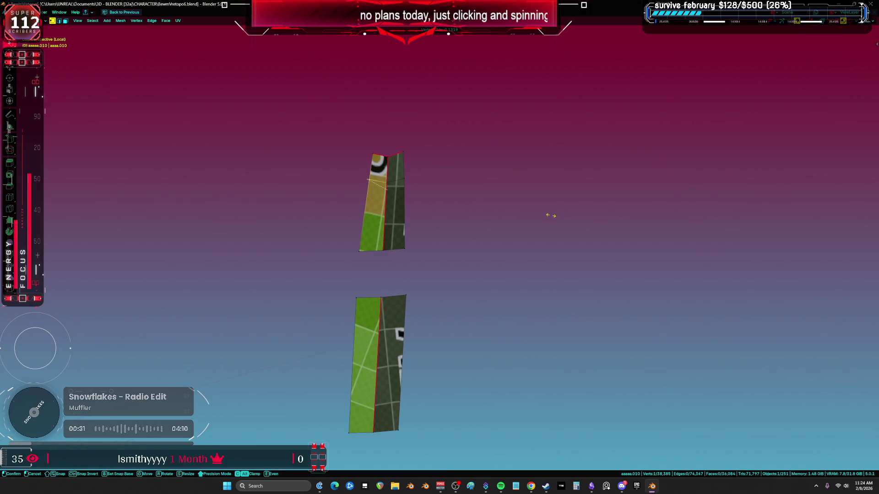
click(539, 270)
Step: Edge-slide an edge of the lower piece, then slide a corner vertex into line
key(2)
click(360, 324)
key(g)
key(g)
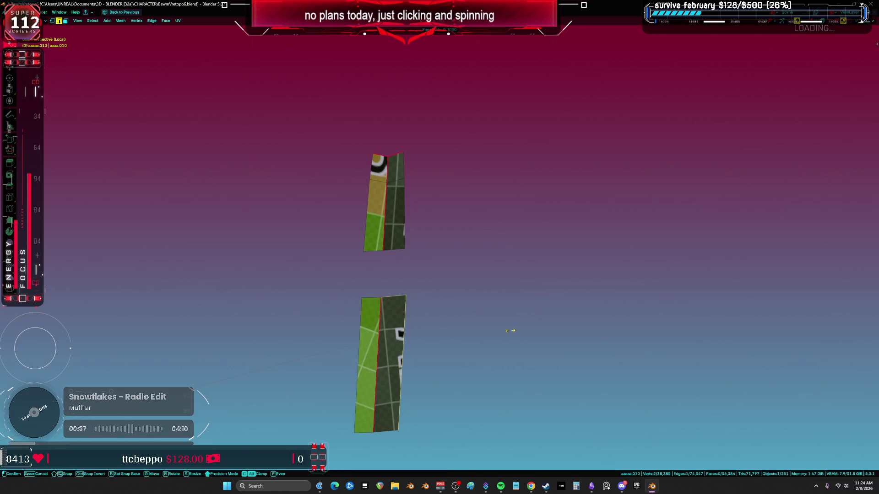
click(492, 330)
mouse_move(486, 334)
middle_down()
mouse_move(461, 320)
mouse_move(455, 300)
mouse_move(434, 284)
middle_up()
key(1)
click(405, 318)
key(g)
key(g)
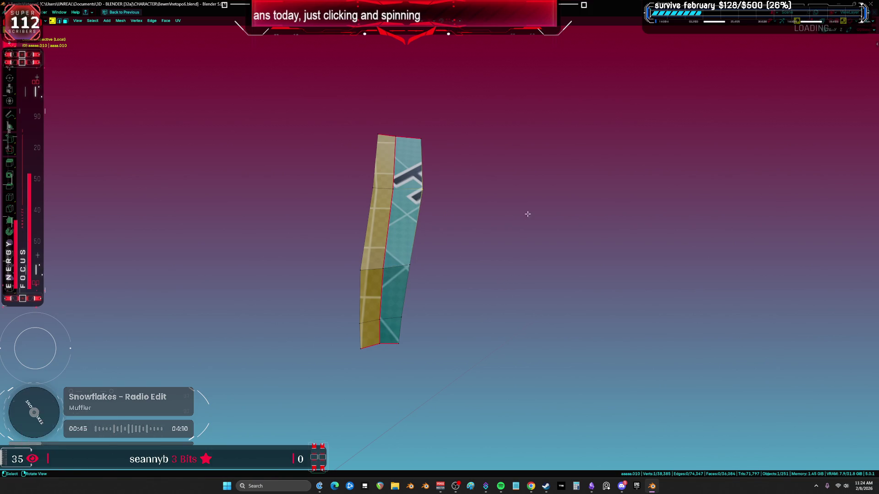
click(512, 219)
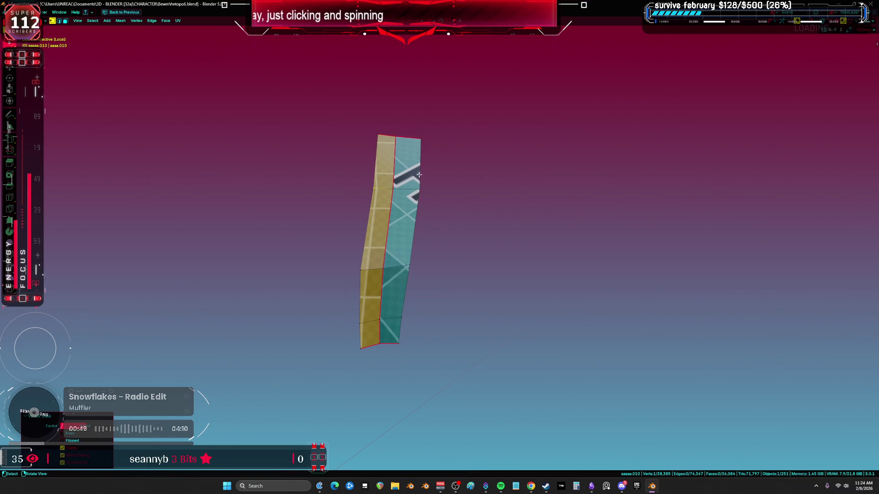
Step: Select the strip's edges and extrude them in place
key(2)
shift+click(414, 231)
ctrl+click(400, 325)
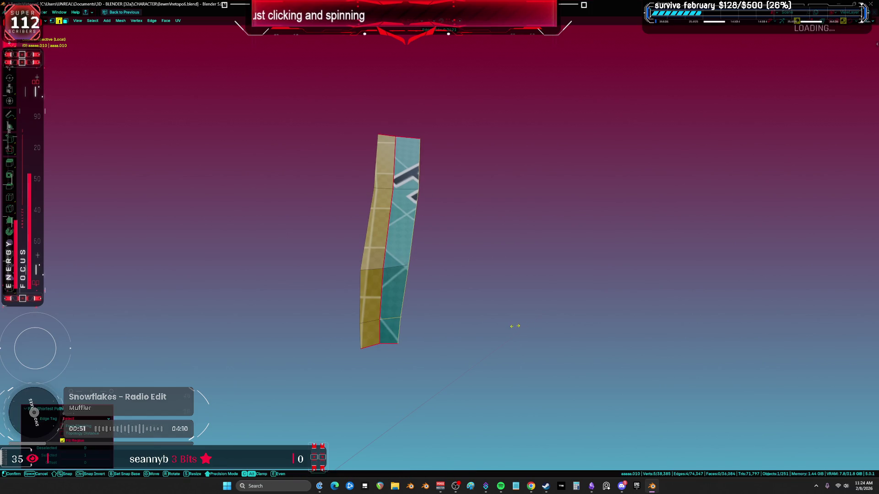
mouse_move(506, 328)
middle_down()
mouse_move(479, 169)
mouse_move(483, 235)
mouse_move(434, 237)
middle_up()
key(e)
key(Escape)
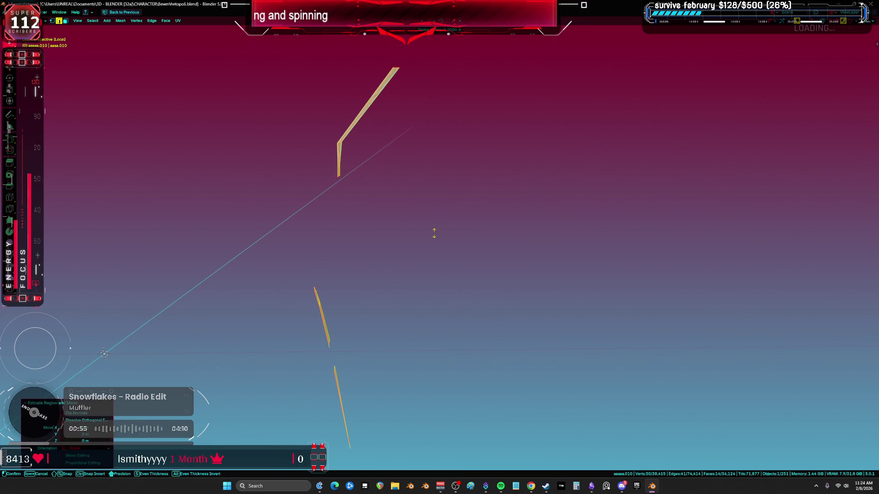
Step: Shrink/fatten the extruded strip faces outward to give them thickness
key(alt+s)
click(453, 210)
mouse_move(453, 210)
middle_down()
mouse_move(472, 203)
mouse_move(485, 219)
mouse_move(497, 244)
mouse_move(481, 260)
mouse_move(485, 270)
mouse_move(492, 246)
middle_up()
Step: Exit local view, unhide all geometry, and switch to Material Preview to inspect the shoe
key(KP_Divide)
key(alt+h)
scroll(481, 259, up, 3)
key(z)
middle_drag(487, 360, 452, 321)
scroll(452, 320, up, 3)
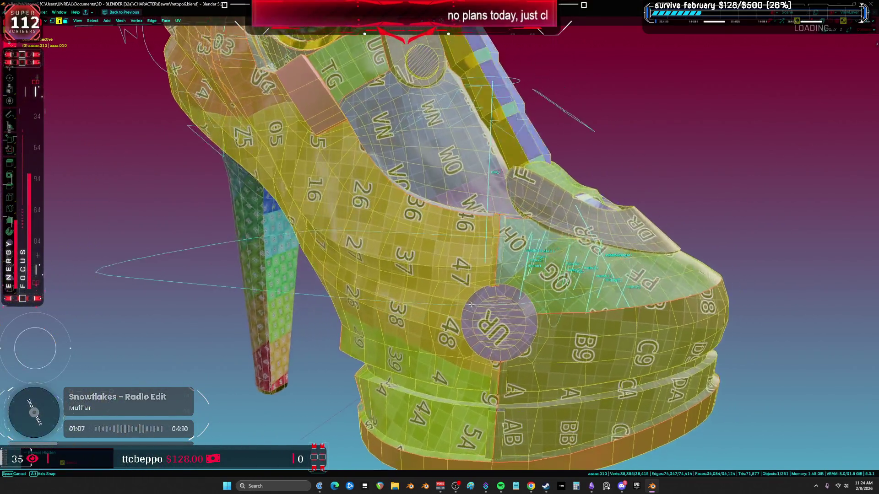
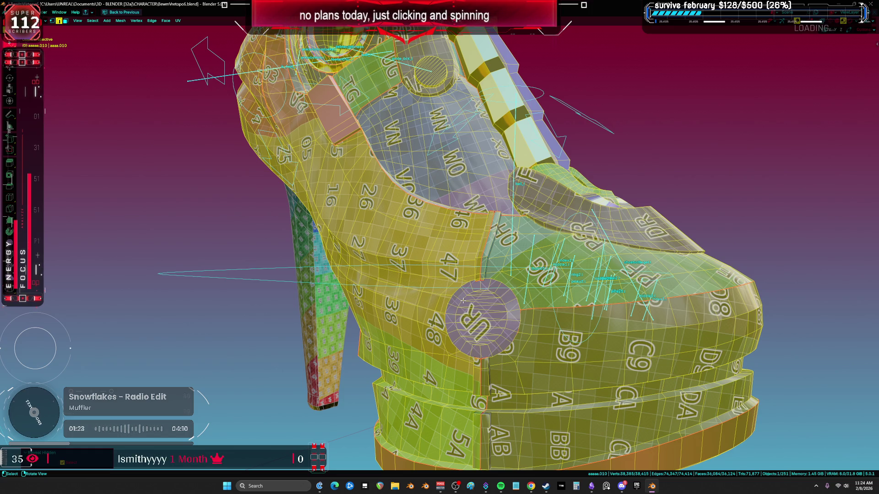
Step: Reveal the hidden shoe geometry and slide the edge loop along the gold panel seam
mouse_move(493, 299)
middle_down()
mouse_move(461, 240)
mouse_move(484, 251)
middle_up()
key(alt+h)
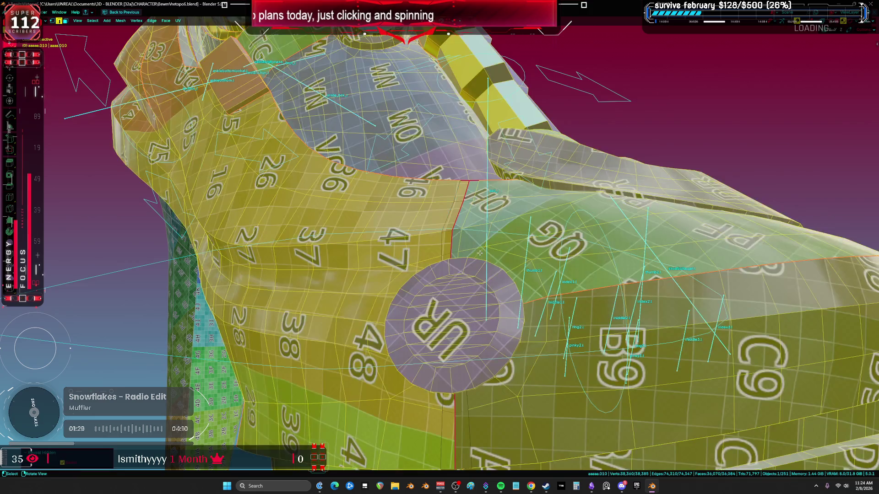
scroll(450, 206, up, 5)
alt+click(445, 149)
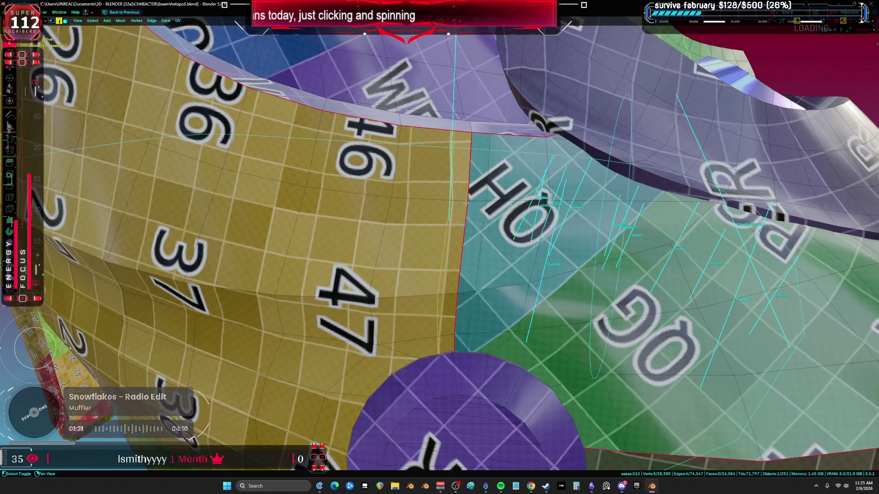
key(g)
key(g)
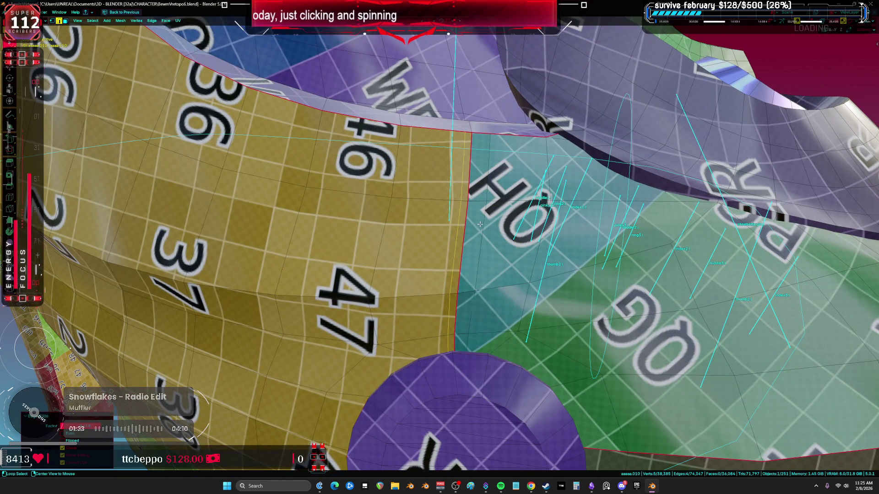
click(512, 253)
Step: Slide a vertical edge loop and a single seam edge beside the B9 and AB faces
middle_drag(512, 252, 460, 210)
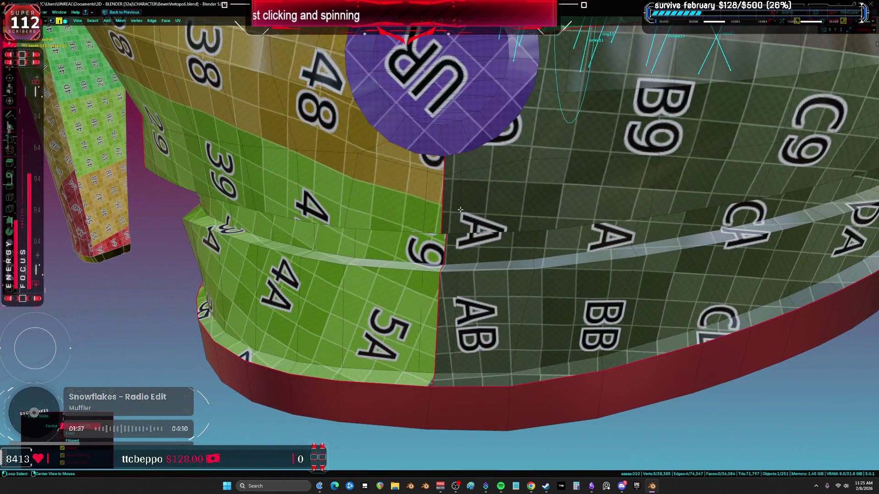
alt+click(460, 209)
key(g)
key(g)
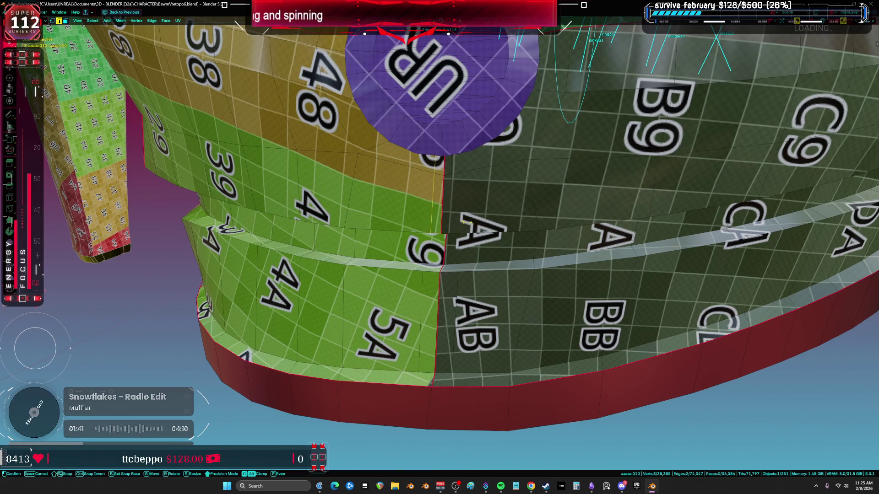
click(481, 227)
click(451, 312)
key(g)
key(g)
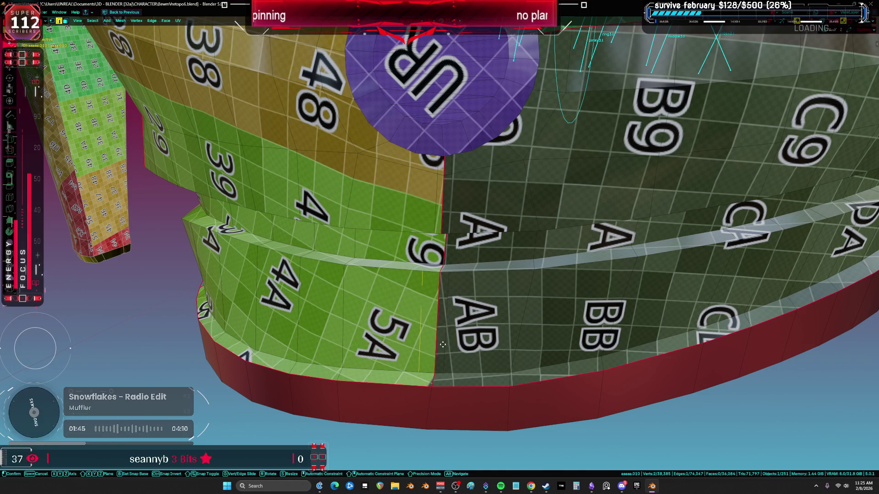
click(462, 345)
scroll(462, 344, down, 5)
middle_drag(461, 344, 456, 281)
scroll(455, 279, up, 2)
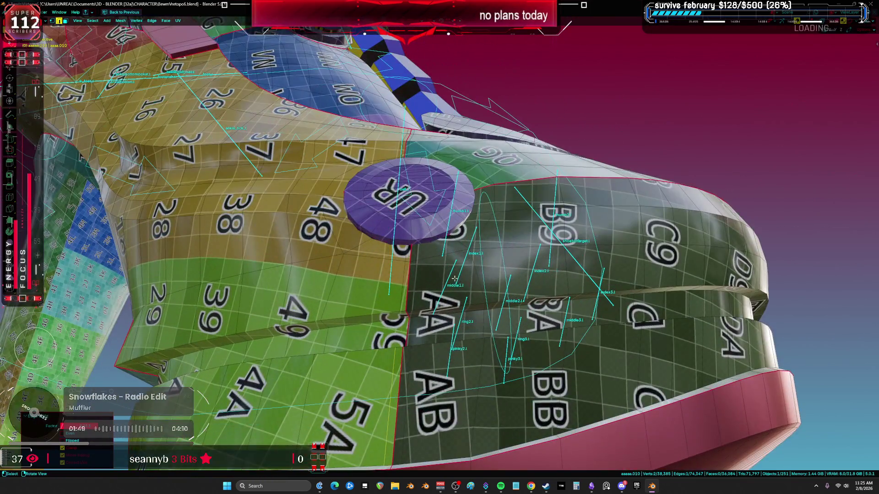
Step: Edge-slide two more seam edges toward the top of the shoe
scroll(426, 270, up, 3)
shift+click(407, 263)
key(g)
key(g)
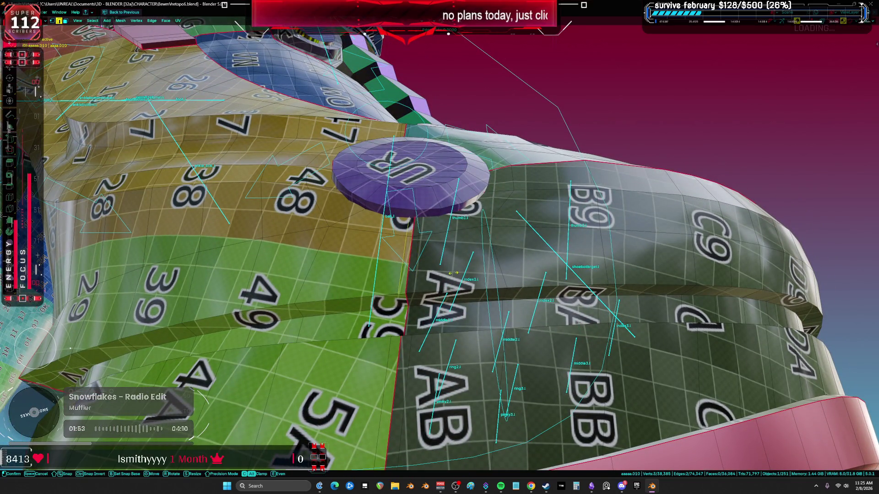
click(391, 360)
click(391, 360)
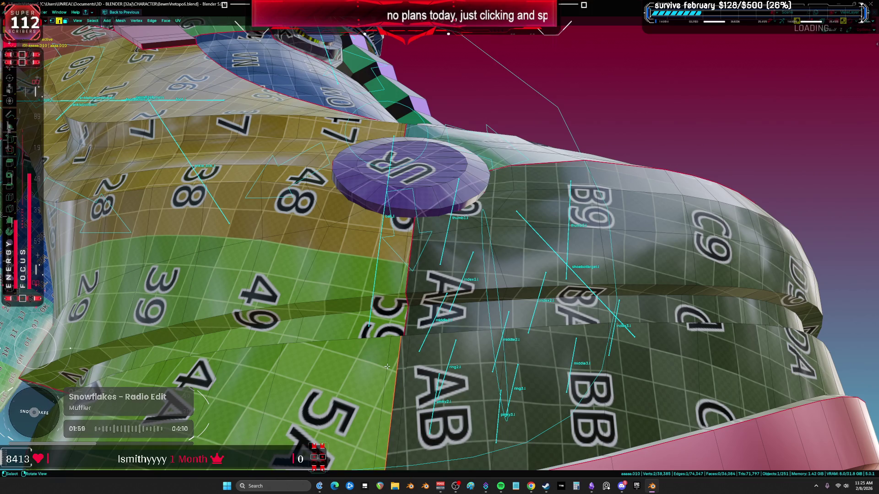
middle_drag(387, 366, 393, 383)
key(g)
key(g)
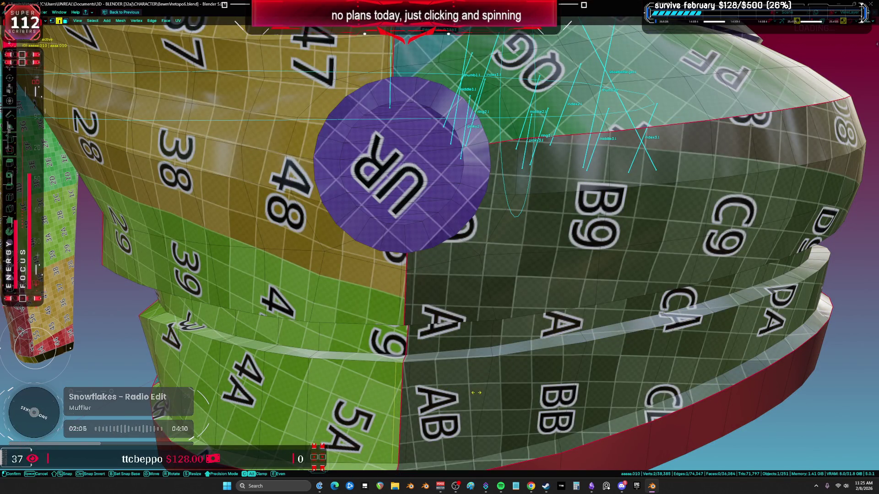
middle_drag(481, 385, 499, 274)
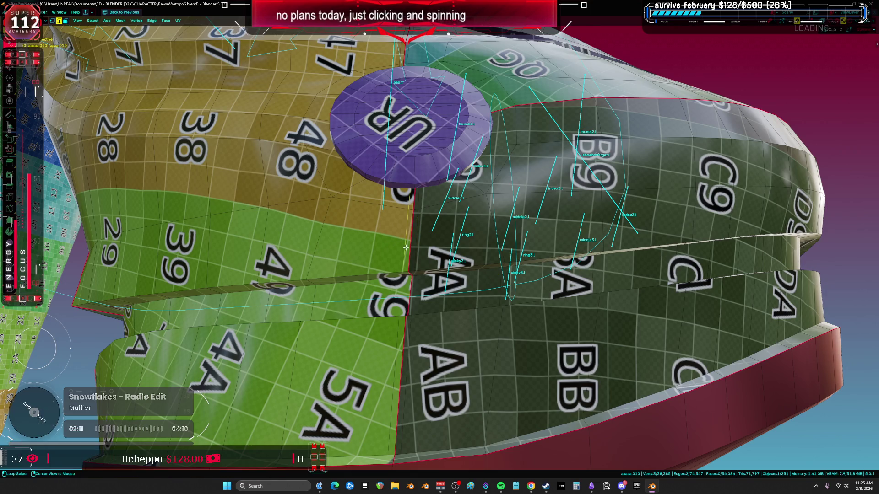
click(488, 278)
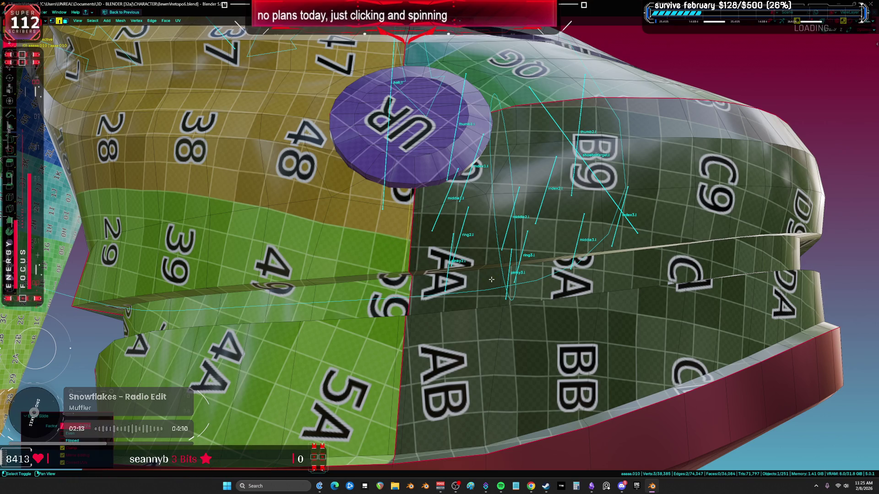
middle_drag(488, 278, 435, 302)
scroll(435, 301, up, 2)
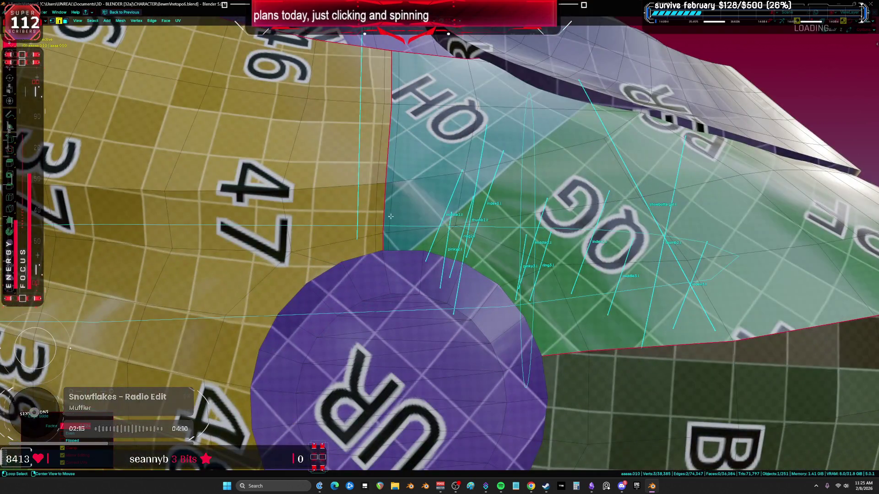
Step: Slide the seam edge near the G0 patch and add a vertical seam edge to the selection
shift+click(386, 211)
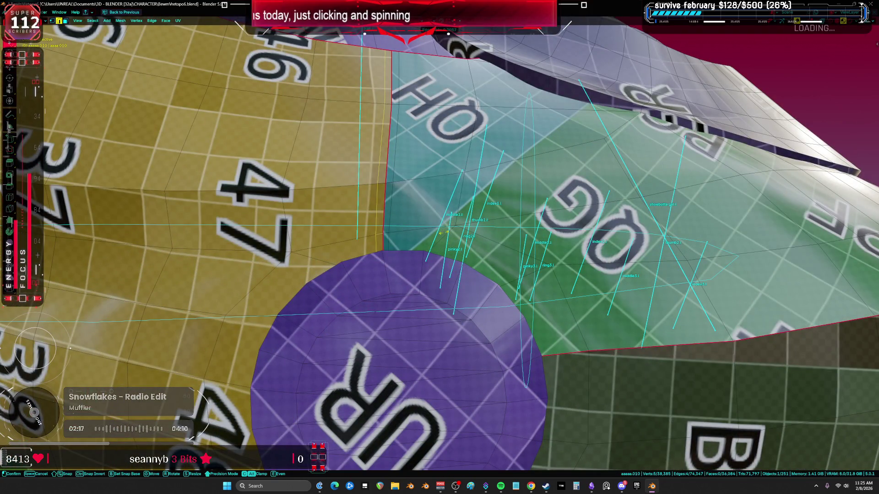
key(g)
key(g)
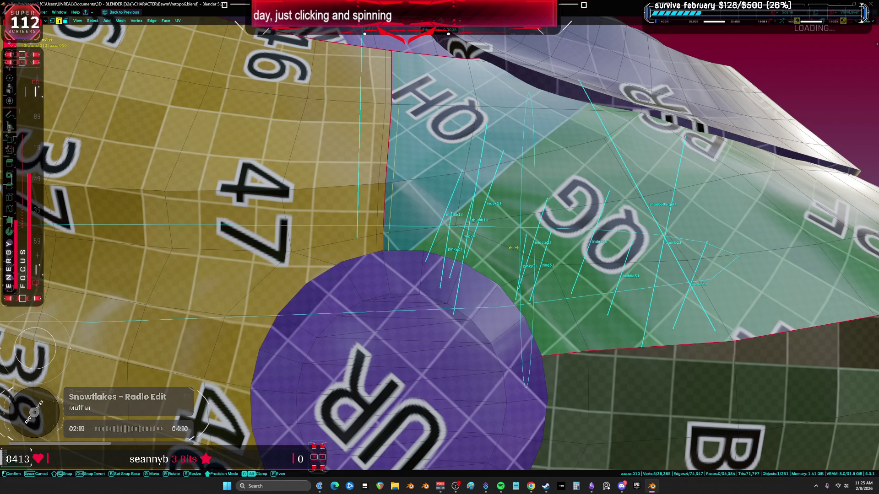
click(513, 247)
scroll(513, 247, down, 4)
mouse_move(513, 248)
middle_down()
mouse_move(476, 293)
mouse_move(433, 298)
middle_up()
shift+click(452, 335)
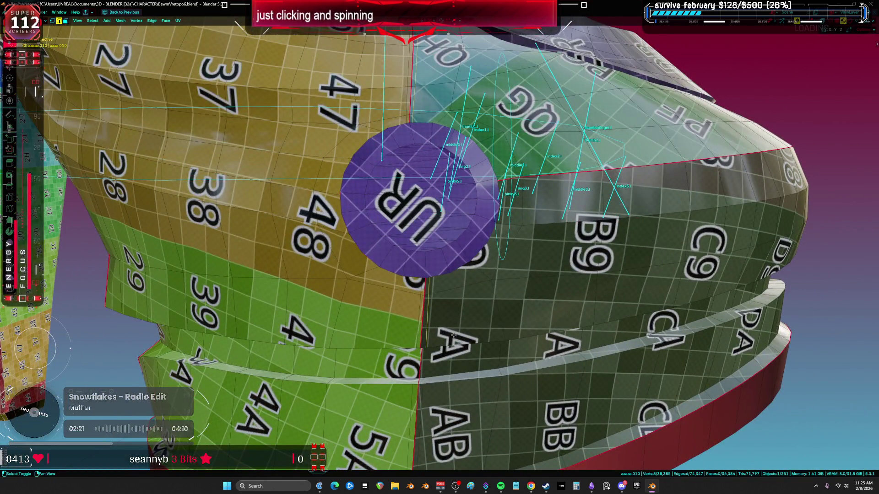
shift+scroll(453, 335, down, 5)
shift+scroll(452, 282, up, 3)
Step: Extrude the thin column of seam faces in place, fatten it outward, grow the selection, and restore the layout
ctrl+click(420, 389)
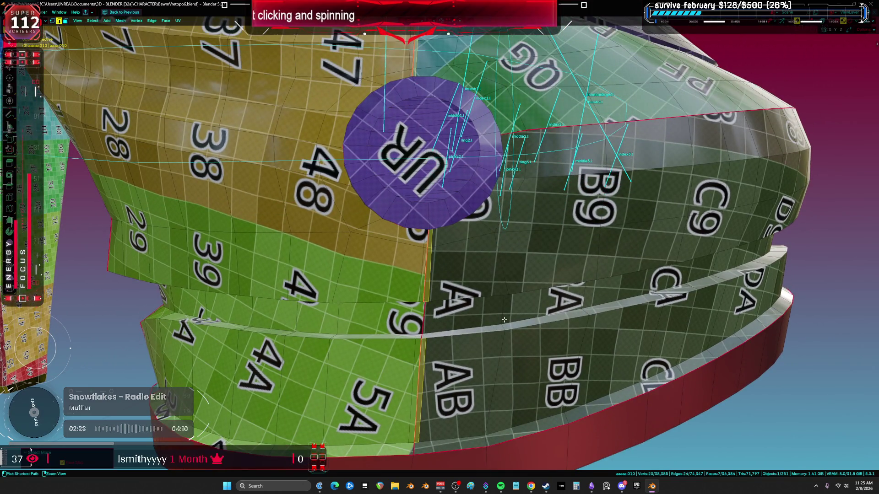
middle_drag(482, 197, 510, 256)
key(e)
right_click(510, 255)
key(alt+s)
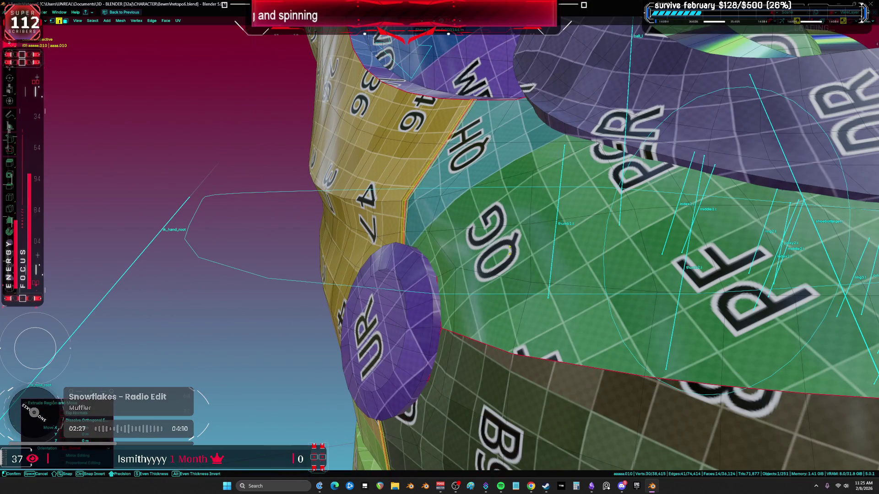
click(505, 241)
key(ctrl+KP_Add)
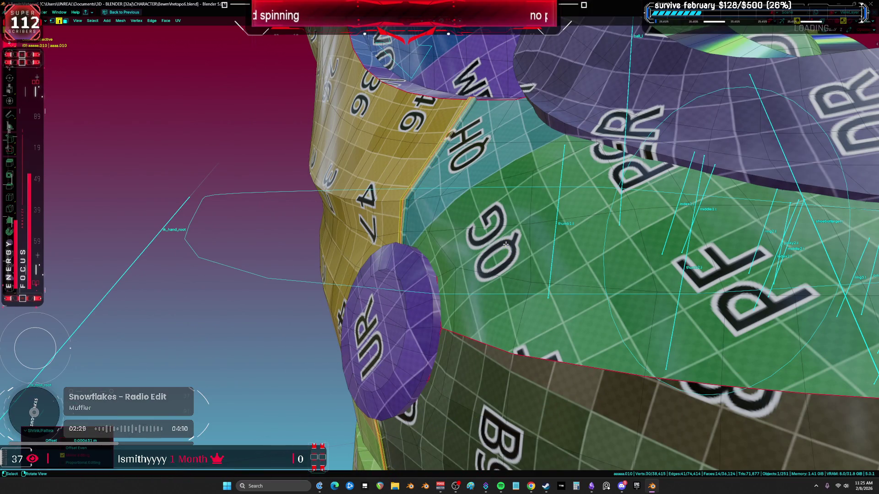
scroll(510, 244, down, 2)
key(ctrl+space)
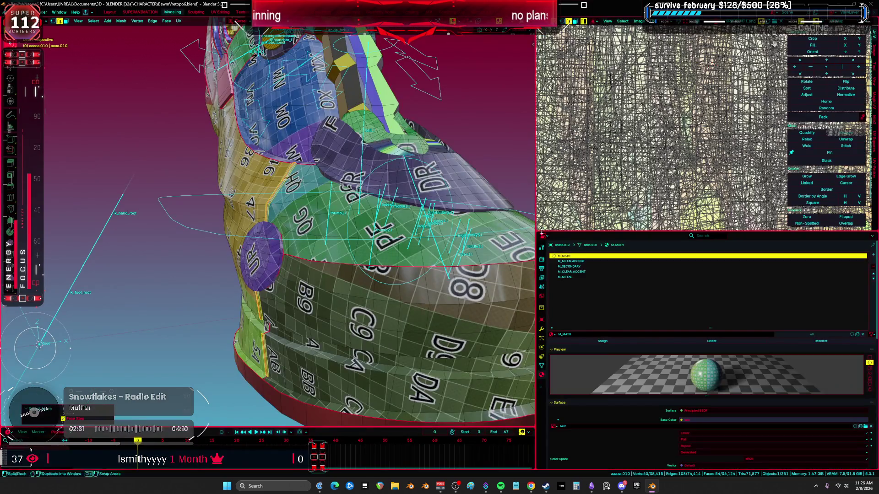
Step: Assign the M_METALACCENT material to the selected seam faces
click(570, 260)
click(602, 342)
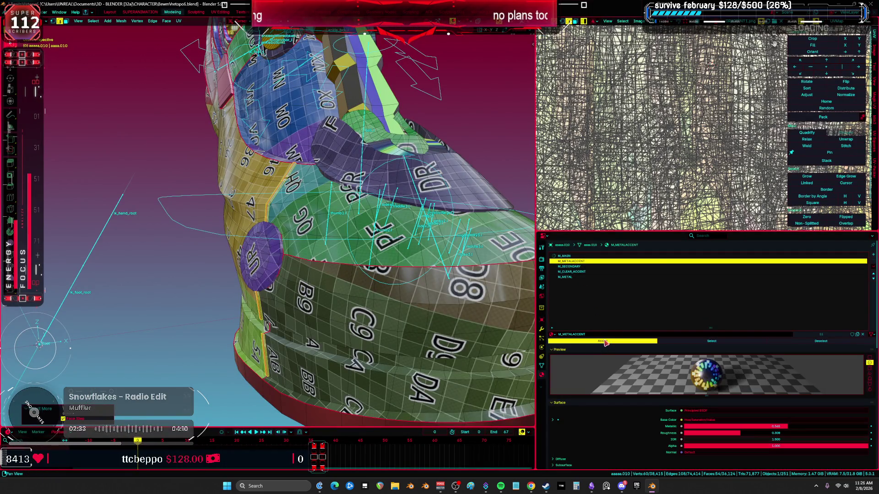
key(shift+alt+z)
mouse_move(348, 275)
middle_down()
mouse_move(358, 290)
mouse_move(334, 282)
mouse_move(323, 305)
mouse_move(331, 312)
middle_up()
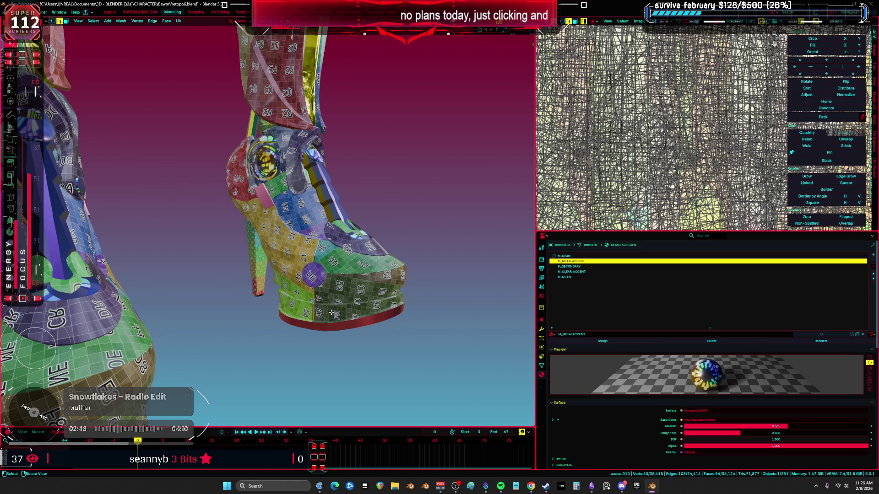
mouse_move(199, 220)
middle_down()
mouse_move(361, 245)
mouse_move(404, 380)
middle_up()
Step: Switch the shoe to Object Mode and show the Shader Editor full-screen
key(ctrl+Tab)
click(366, 236)
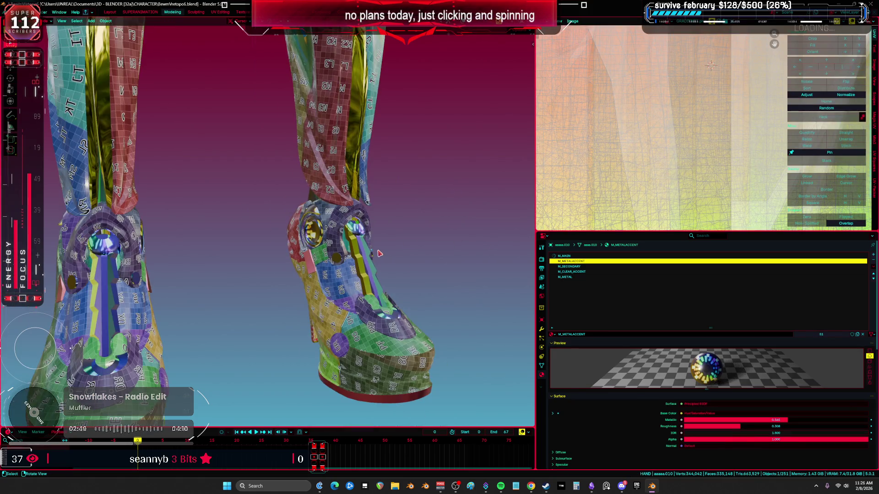
key(shift+alt+z)
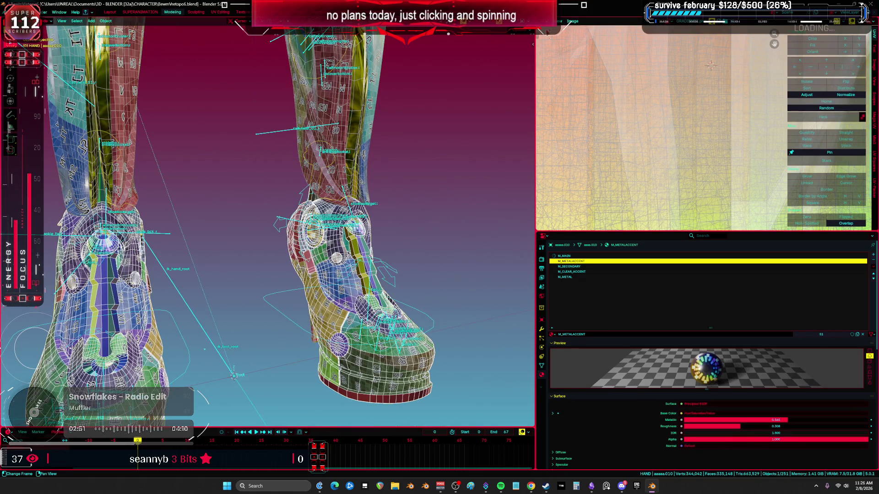
click(541, 21)
click(572, 76)
key(ctrl+space)
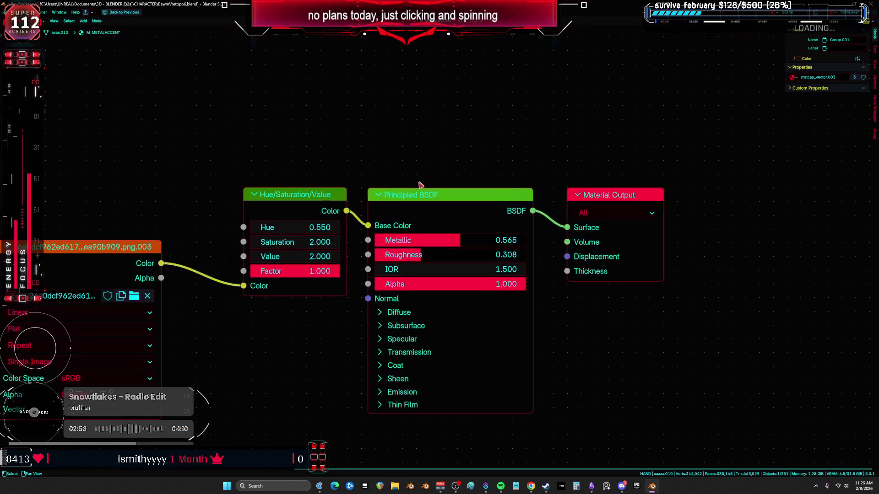
Step: Switch to the M_MAIN material and view its node tree full-screen
middle_drag(419, 185, 459, 167)
scroll(400, 198, down, 2)
middle_drag(400, 198, 476, 177)
key(ctrl+space)
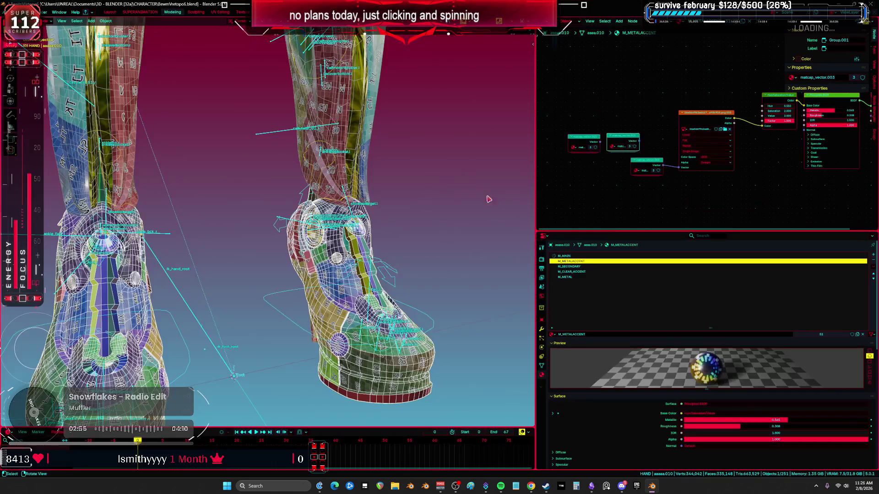
click(563, 256)
key(ctrl+space)
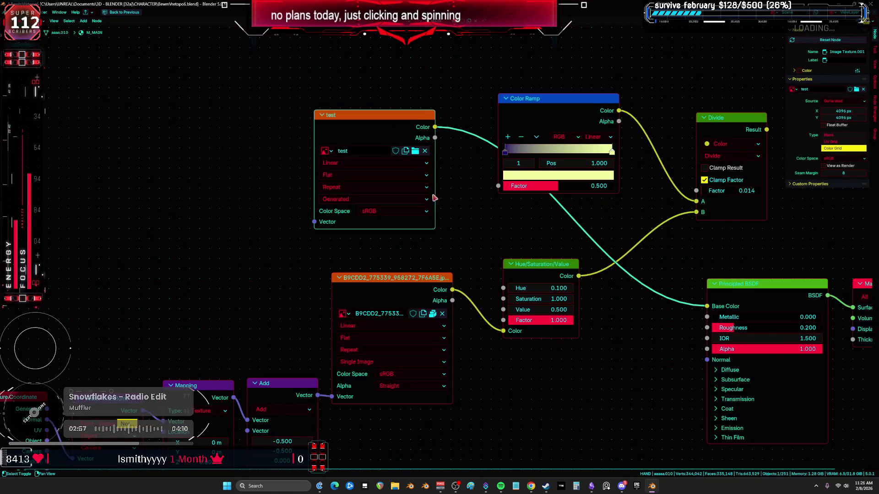
scroll(434, 198, up, 1)
Step: Replace the test image with a new generated UV Grid image, Untitled.004
click(422, 140)
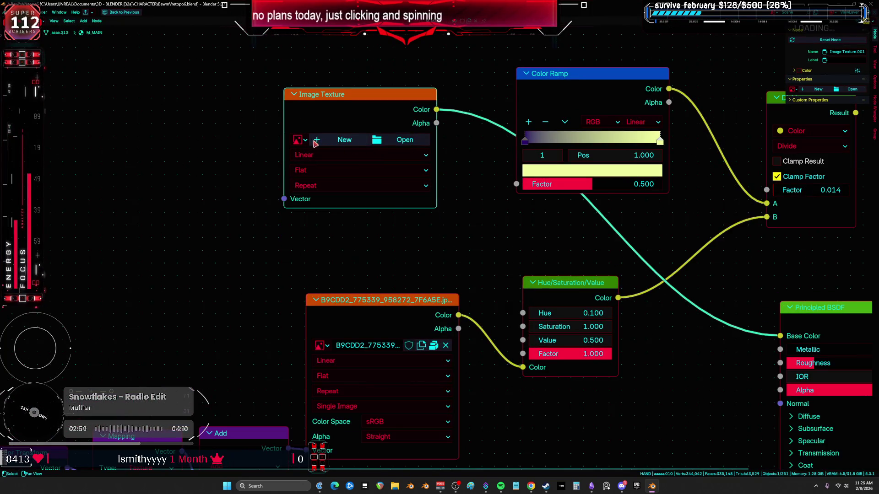
click(339, 139)
key(Return)
click(365, 178)
click(362, 194)
click(332, 203)
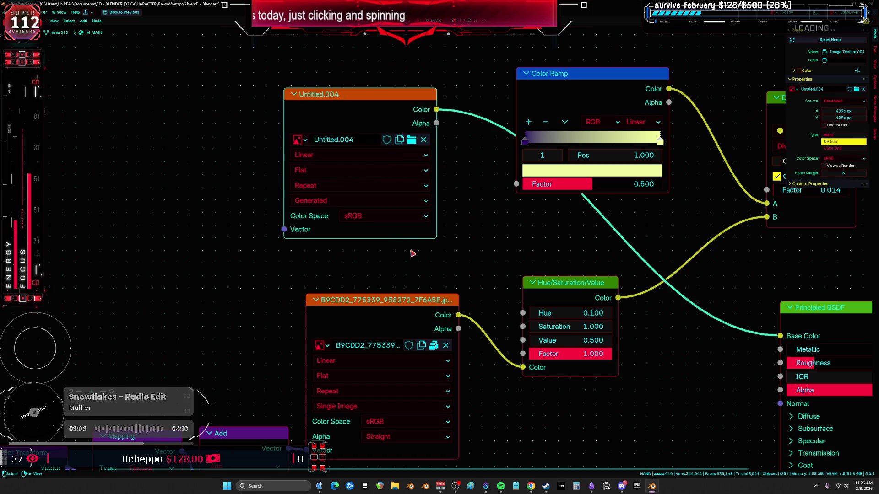
Step: Check the checker pattern on the boot in the viewport, then move the Color Ramp node aside
key(ctrl+space)
key(ctrl+space)
mouse_move(412, 254)
middle_down()
mouse_move(460, 218)
mouse_move(533, 222)
mouse_move(484, 220)
mouse_move(520, 222)
middle_up()
key(ctrl+space)
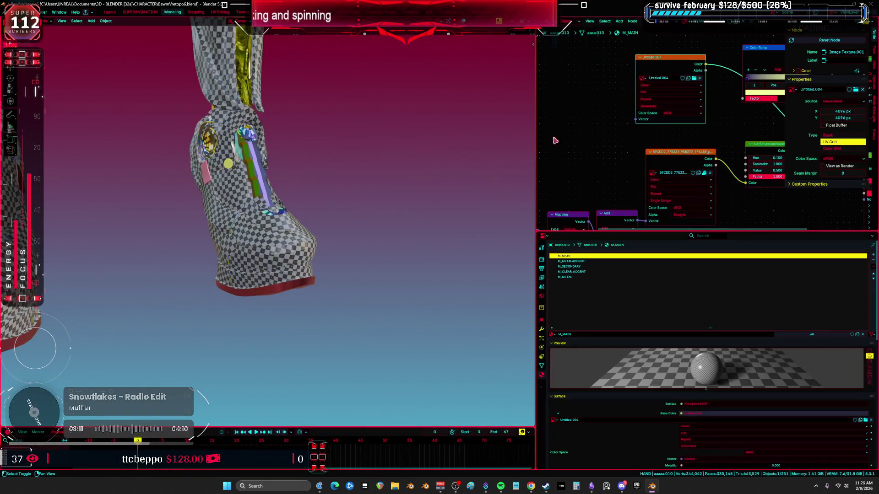
key(ctrl+space)
middle_drag(461, 101, 500, 160)
Step: Wire Untitled.004 through the Hue/Saturation/Value node into the Principled BSDF Base Color
drag(501, 160, 505, 76)
scroll(453, 293, down, 1)
middle_drag(453, 293, 510, 207)
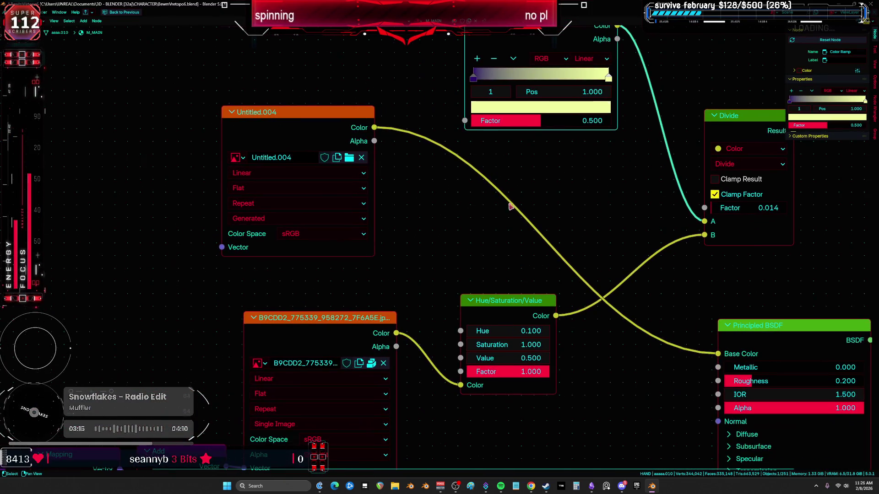
mouse_move(374, 127)
mouse_down()
mouse_move(448, 310)
mouse_move(461, 385)
mouse_up()
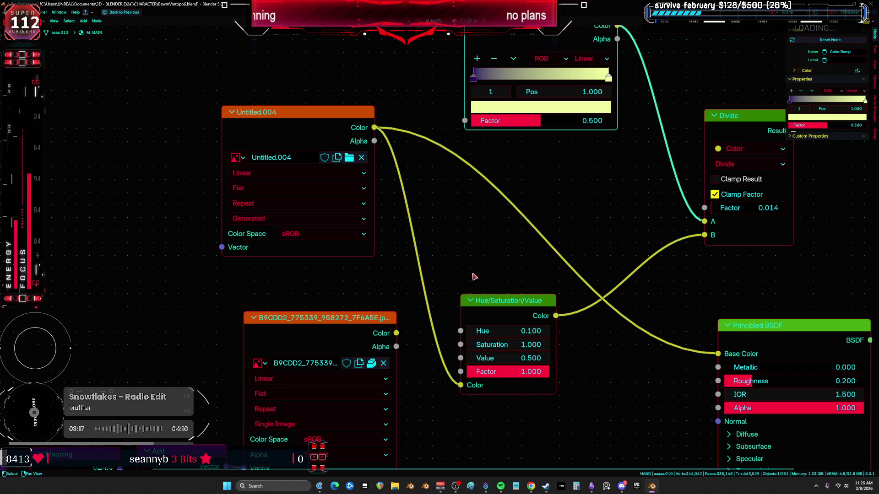
mouse_move(509, 314)
mouse_down()
mouse_move(496, 292)
mouse_move(718, 354)
mouse_up()
Step: Set the Hue/Saturation/Value node to Saturation 0, Hue 0 and Value 1
click(519, 323)
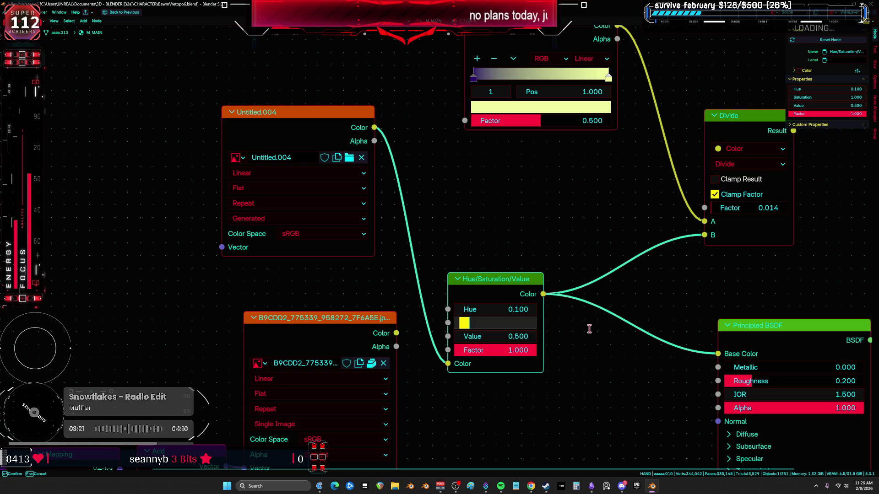
key(Escape)
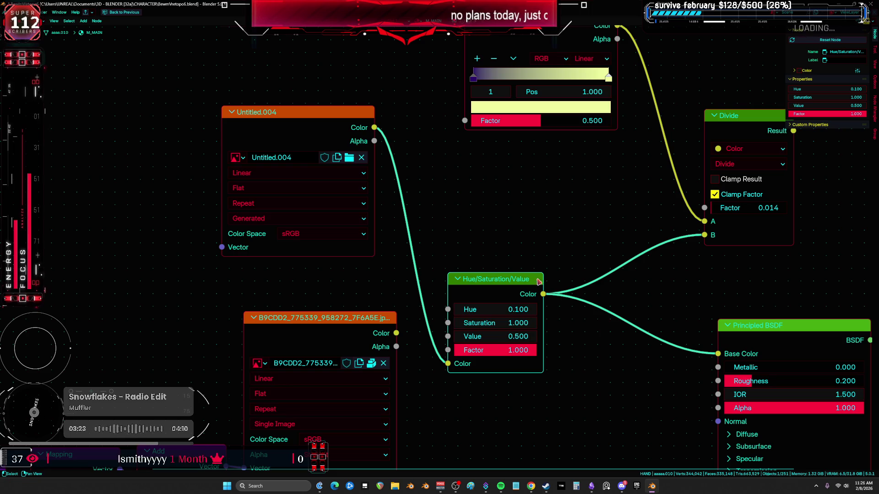
click(510, 320)
text(0)
key(Return)
click(516, 310)
text(0)
key(Return)
click(503, 336)
text(1)
key(Return)
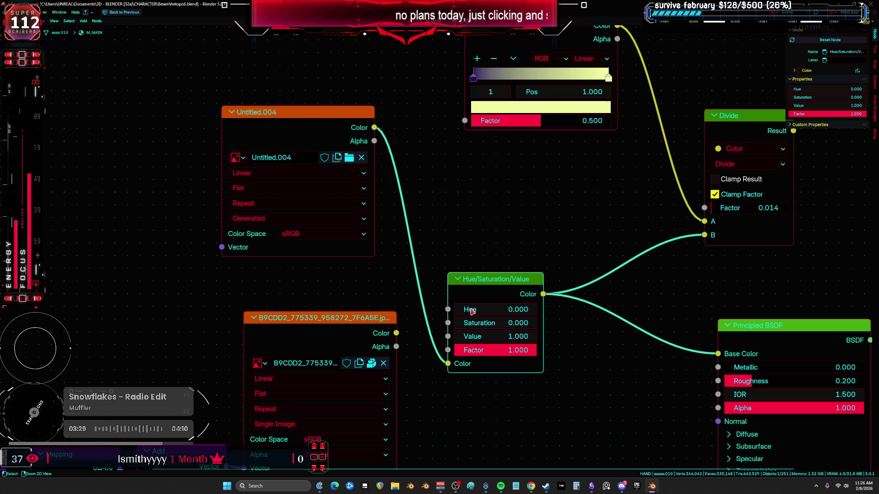
Step: Raise the Value to 2 to brighten the UV grid on the model
key(ctrl+space)
middle_drag(293, 258, 337, 261)
middle_drag(251, 273, 297, 250)
scroll(724, 176, up, 1)
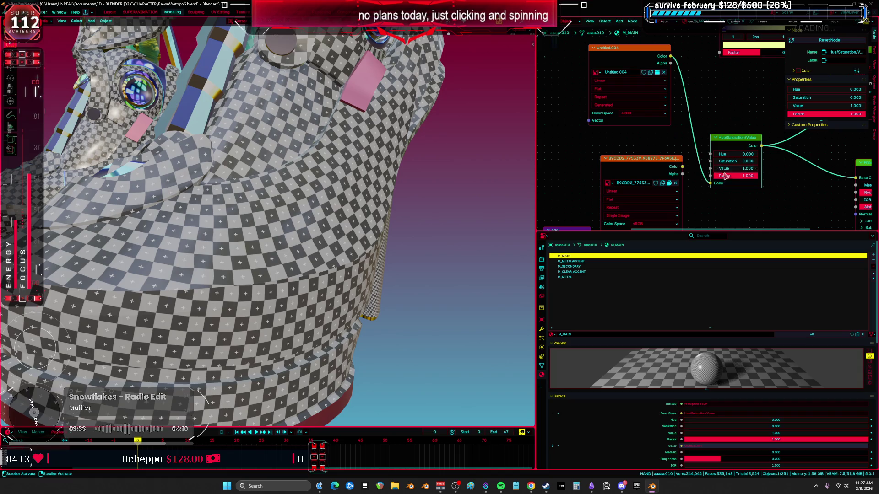
drag(735, 168, 714, 169)
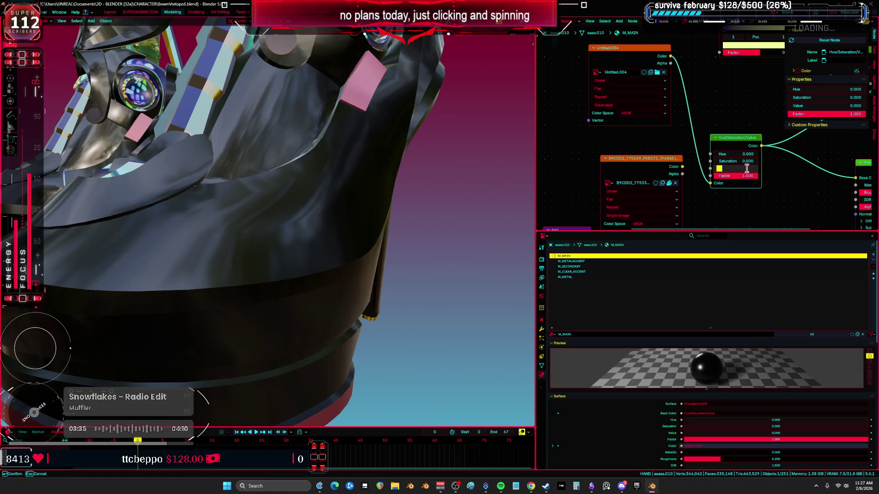
text(2)
key(Return)
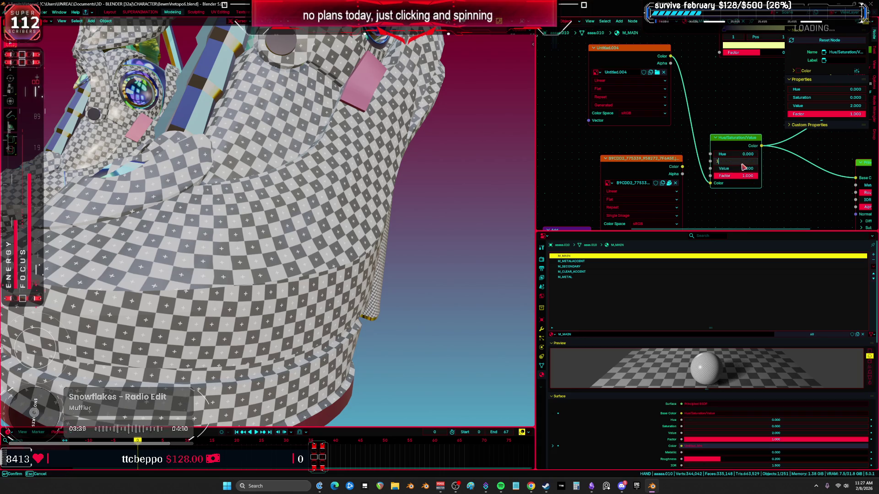
Step: Inspect the checker pattern across the legs in a full-screen viewport
scroll(518, 171, down, 5)
middle_drag(517, 172, 485, 128)
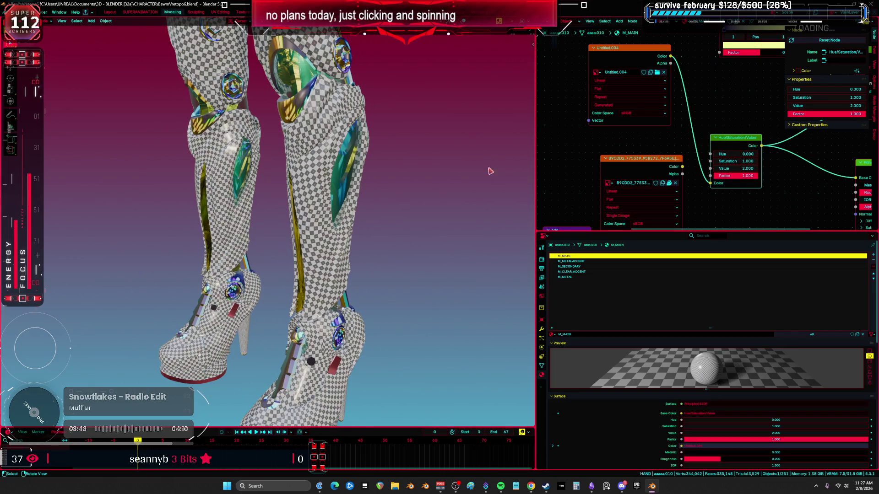
scroll(489, 170, down, 3)
mouse_move(489, 170)
middle_down()
mouse_move(384, 221)
mouse_move(407, 223)
mouse_move(393, 177)
middle_up()
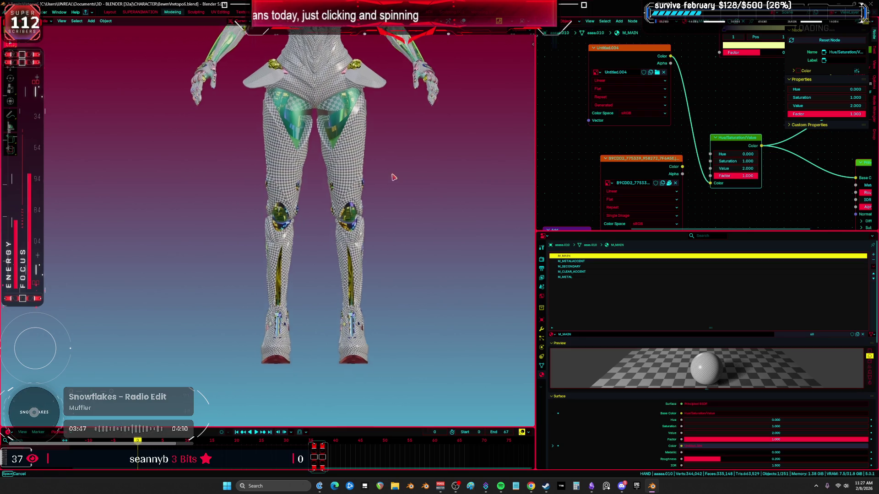
key(ctrl+space)
scroll(339, 276, up, 3)
mouse_move(500, 181)
middle_down()
mouse_move(408, 180)
mouse_move(558, 186)
mouse_move(499, 187)
mouse_move(547, 186)
middle_up()
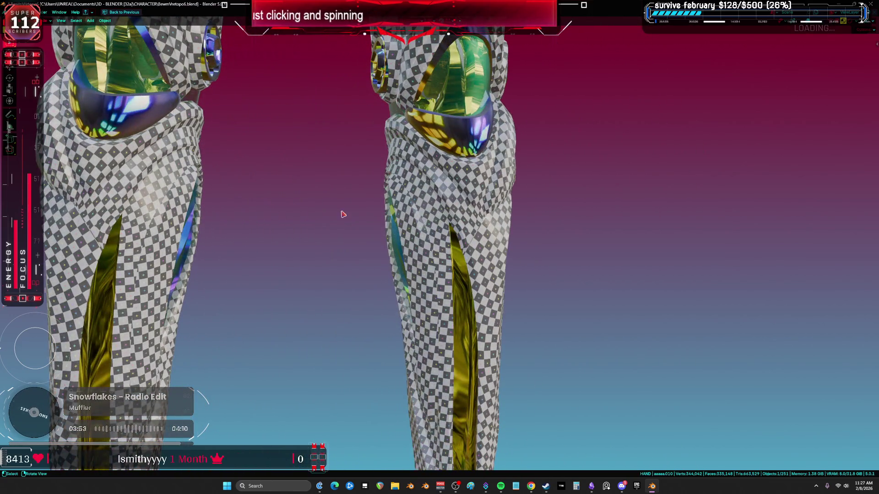
Step: Select and frame the DS_Forearm.002 leg piece, then select its whole linked mesh in Edit Mode
click(429, 229)
key(KP_Decimal)
key(Tab)
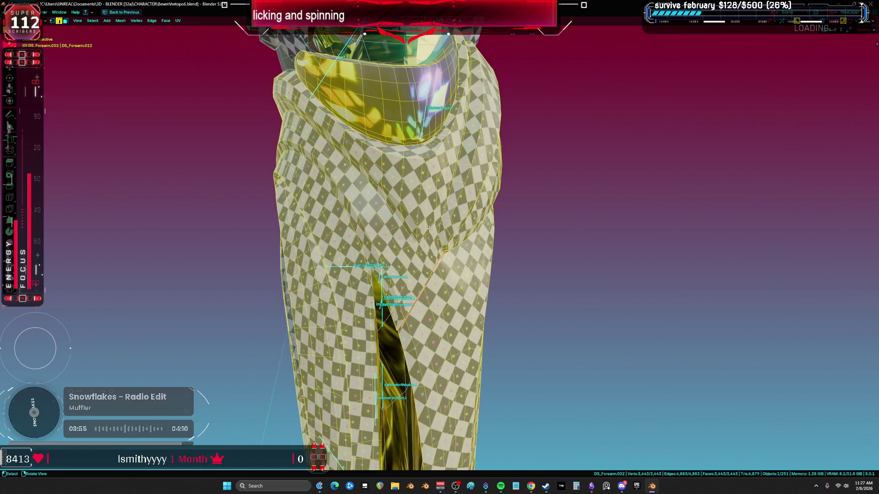
click(422, 227)
key(ctrl+l)
Step: Turn the node area into the UV Editor to review the leg's UV layout
key(ctrl+Page_Down)
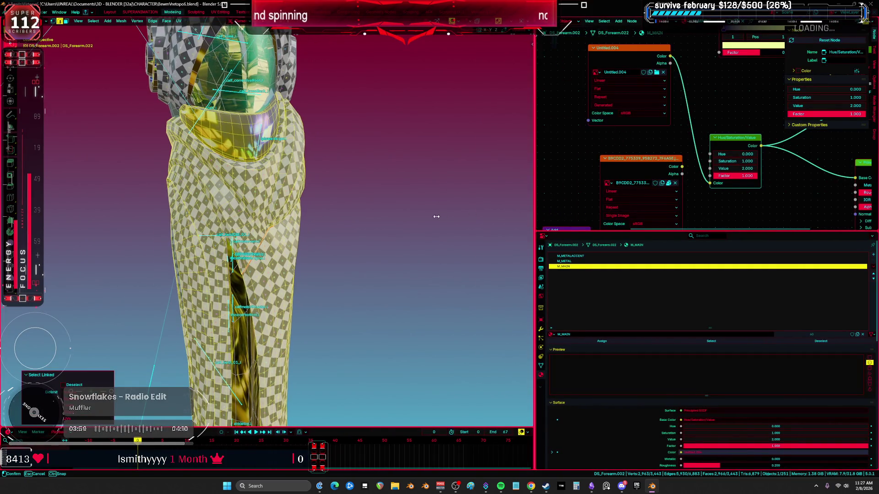
drag(535, 209, 405, 196)
click(413, 21)
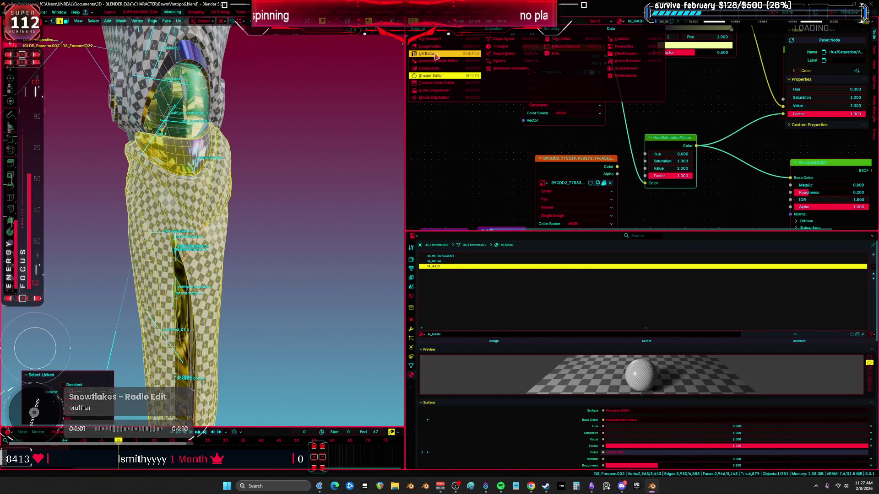
click(436, 56)
click(576, 143)
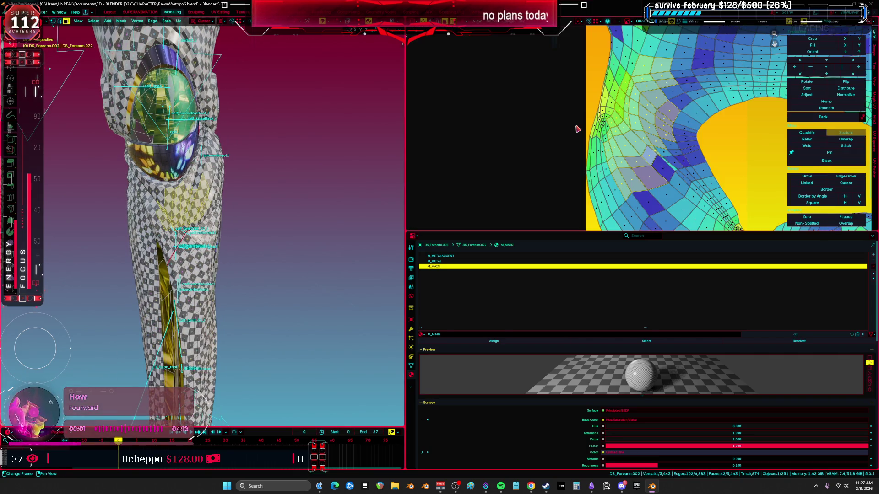
key(ctrl+space)
Step: Maximize the 3D viewport and select edges around the knee
key(ctrl+space)
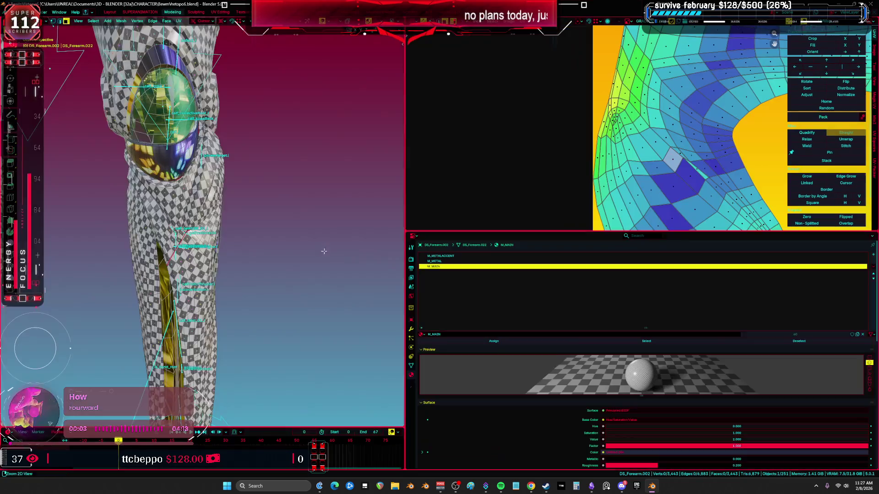
key(ctrl+space)
mouse_move(518, 231)
middle_down()
mouse_move(529, 216)
mouse_move(480, 213)
middle_up()
scroll(426, 209, up, 3)
alt+click(414, 229)
mouse_move(414, 229)
middle_down()
mouse_move(383, 207)
mouse_move(412, 197)
mouse_move(401, 243)
mouse_move(380, 223)
mouse_move(360, 223)
middle_up()
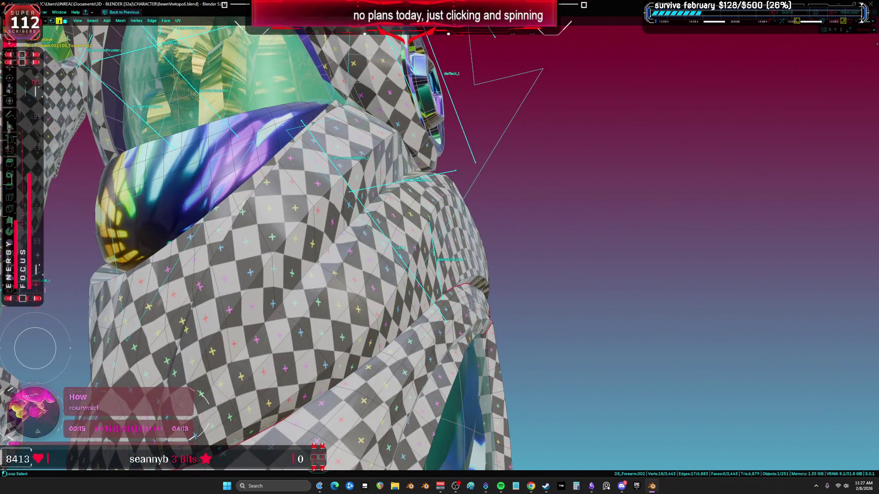
Step: Select the edge loop around the knee, toggling X-ray and returning to Solid shading
middle_drag(286, 296, 424, 174)
middle_drag(536, 199, 363, 243)
middle_drag(382, 251, 622, 255)
key(alt+z)
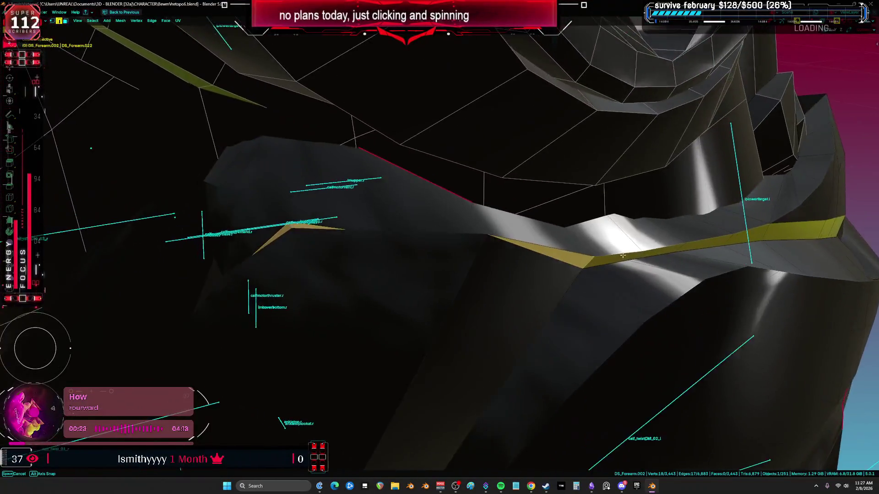
key(alt+z)
scroll(590, 258, down, 3)
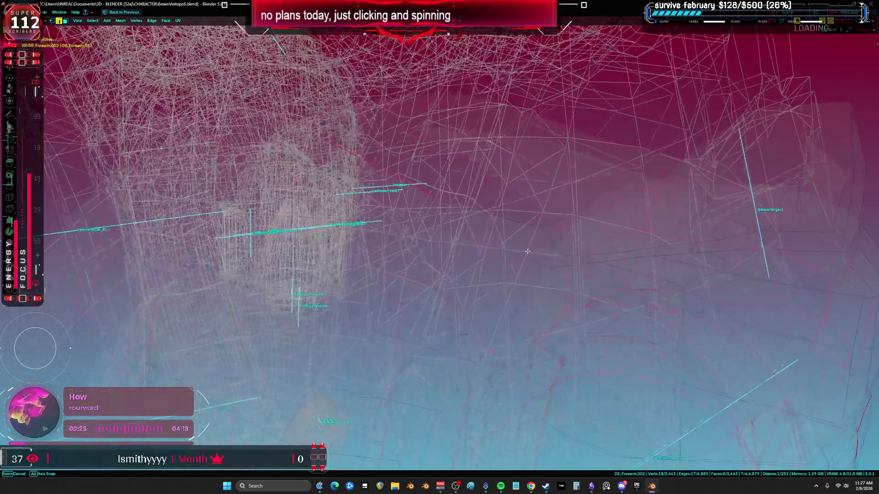
key(alt+z)
scroll(541, 241, up, 5)
middle_drag(541, 241, 444, 235)
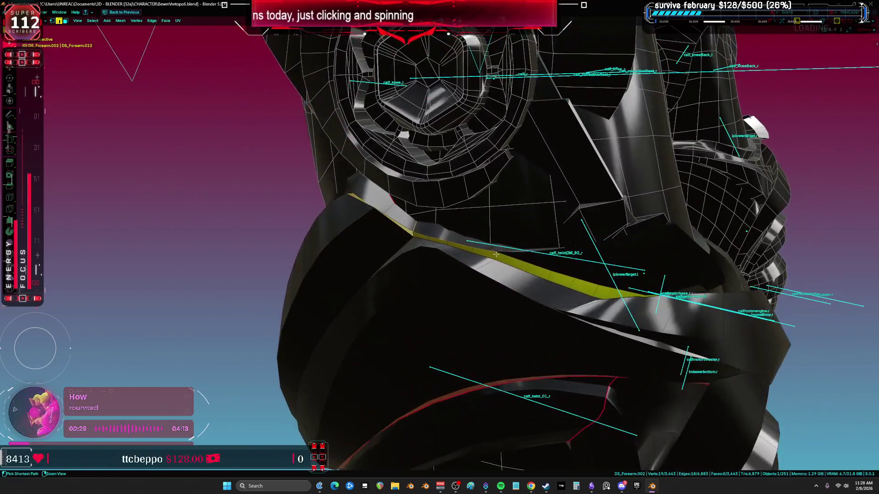
scroll(444, 235, up, 3)
alt+click(423, 232)
mouse_move(504, 250)
middle_down()
mouse_move(438, 252)
mouse_move(526, 270)
mouse_move(603, 259)
mouse_move(350, 260)
mouse_move(444, 278)
middle_up()
key(alt+z)
key(z)
click(519, 254)
Step: Unwrap the knee selection with Minimum Stretch and check the checker down the leg
right_click(444, 278)
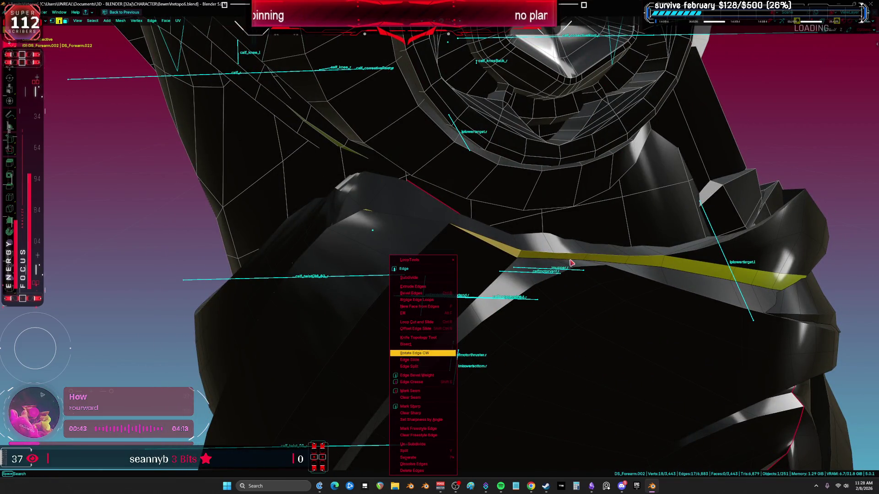
middle_drag(309, 252, 465, 291)
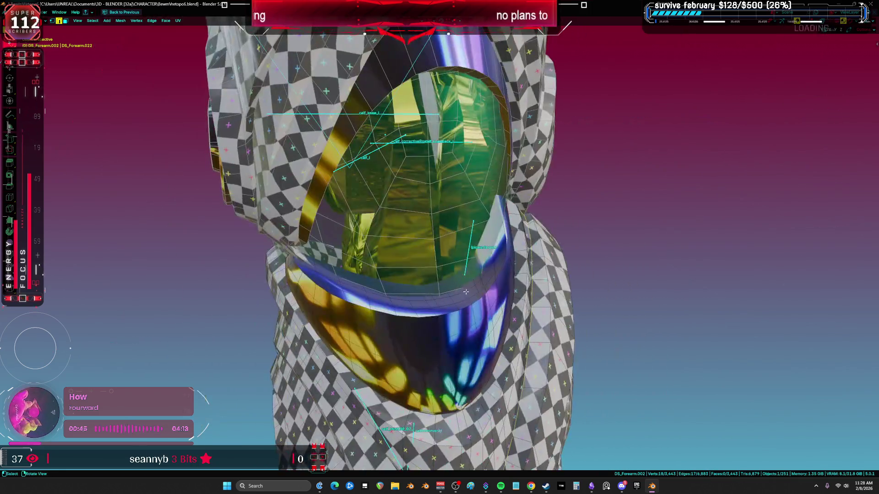
middle_drag(641, 307, 526, 250)
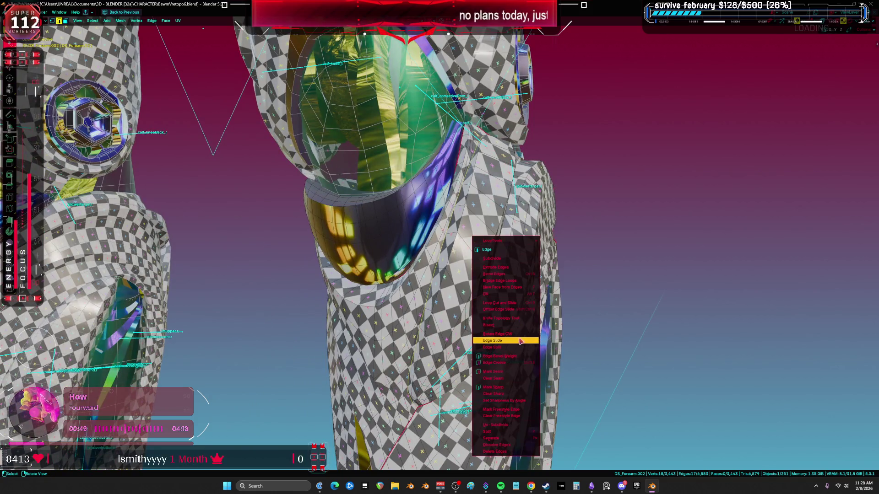
middle_drag(507, 365, 455, 329)
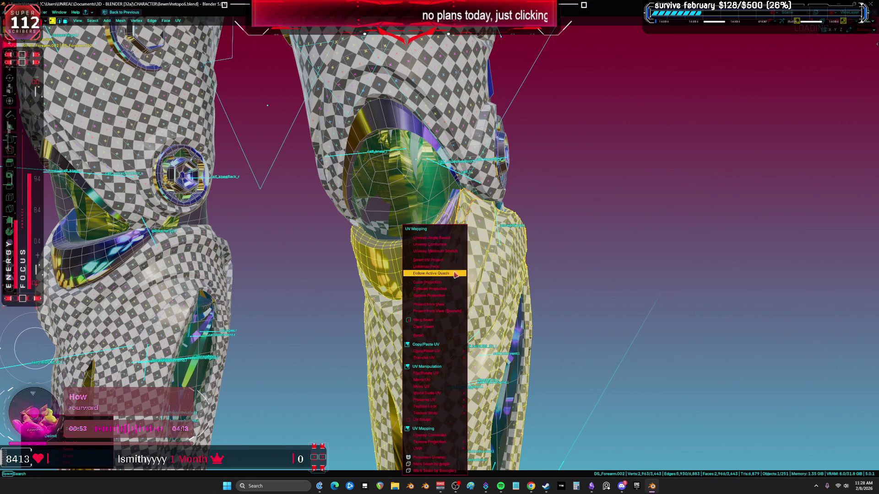
click(459, 252)
scroll(461, 265, up, 5)
mouse_move(461, 265)
middle_down()
mouse_move(463, 285)
mouse_move(505, 248)
mouse_move(605, 243)
mouse_move(463, 131)
middle_up()
mouse_move(501, 208)
middle_down()
mouse_move(524, 215)
mouse_move(625, 204)
middle_up()
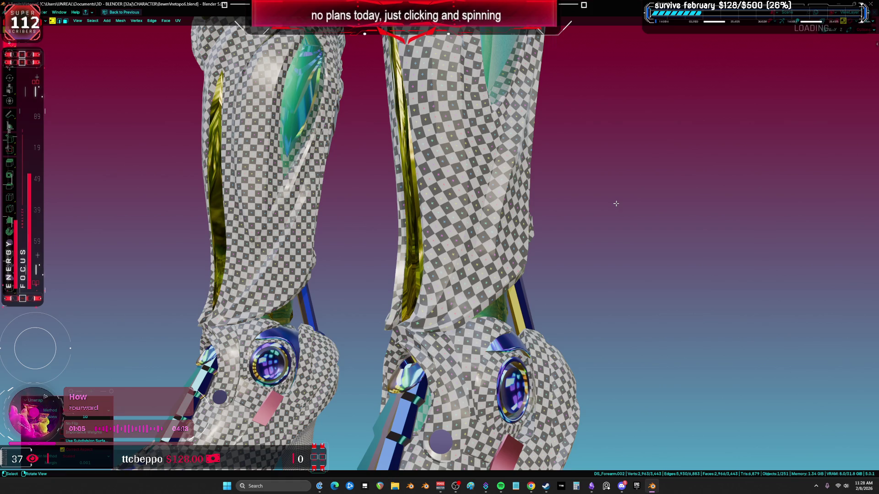
mouse_move(618, 203)
middle_down()
mouse_move(585, 298)
mouse_move(560, 258)
mouse_move(517, 291)
mouse_move(525, 203)
middle_up()
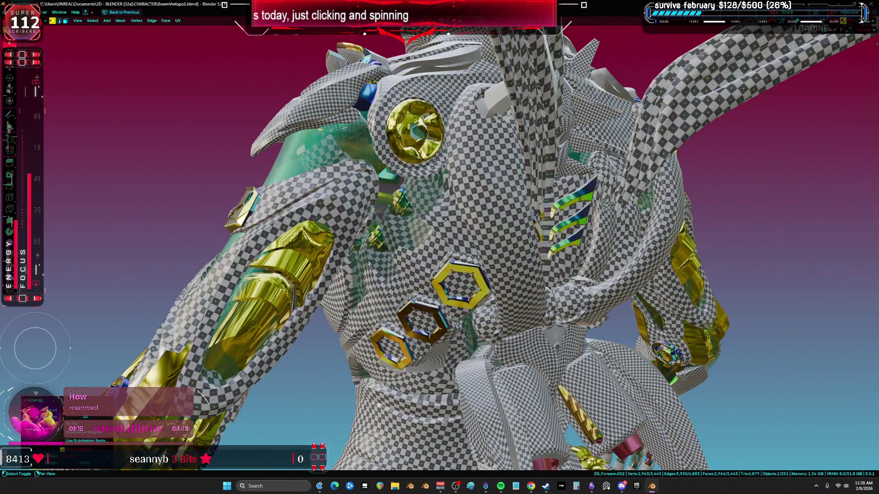
mouse_move(425, 238)
middle_down()
mouse_move(418, 167)
mouse_move(434, 220)
mouse_move(334, 190)
mouse_move(442, 197)
mouse_move(433, 167)
mouse_move(365, 247)
mouse_move(321, 257)
mouse_move(314, 275)
middle_up()
key(shift+alt+z)
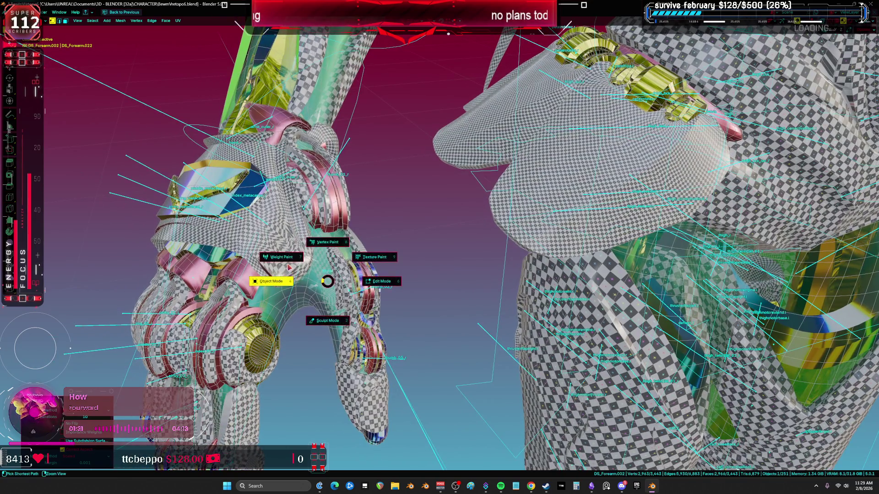
Step: Unwrap the whole gauntlet and chest armour object with Minimum Stretch
click(288, 267)
click(288, 265)
key(u)
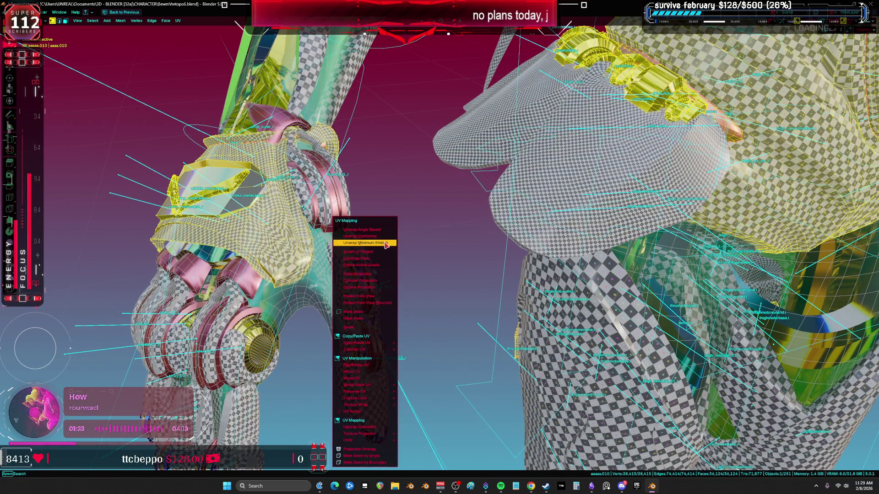
key(Return)
scroll(403, 238, down, 8)
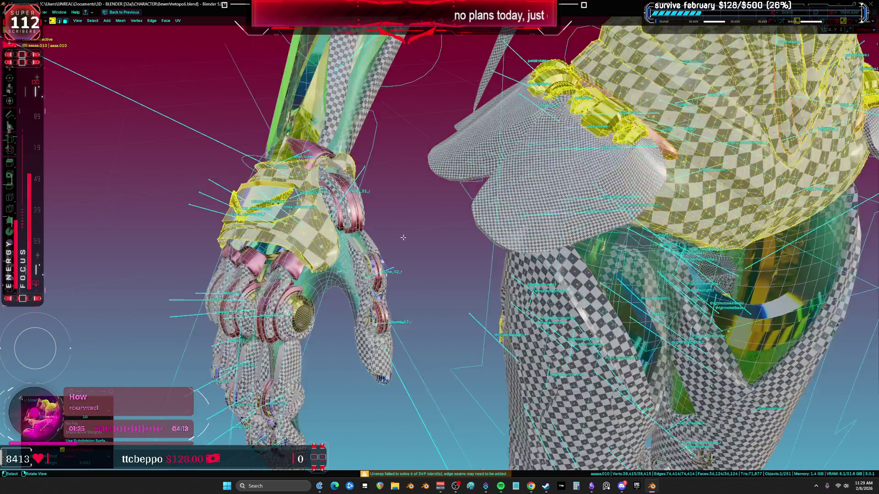
scroll(403, 236, up, 8)
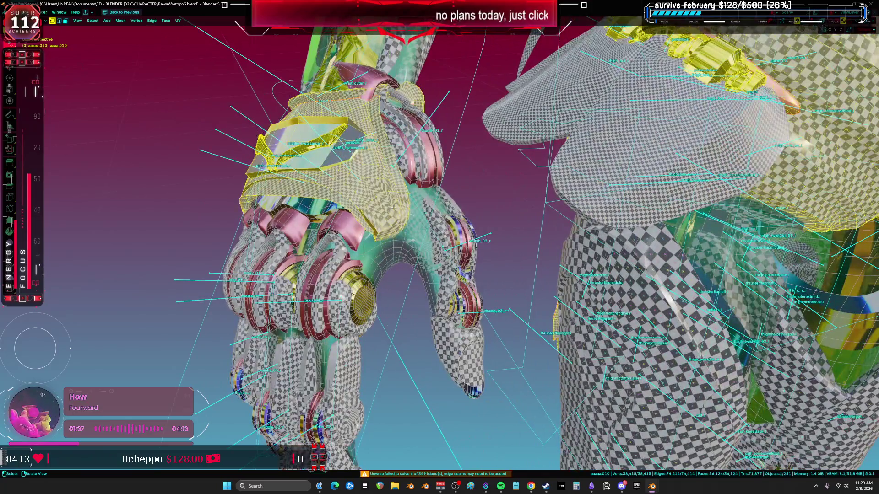
Step: Select the linked gauntlet plate island and re-unwrap it on its own
click(393, 208)
key(ctrl+l)
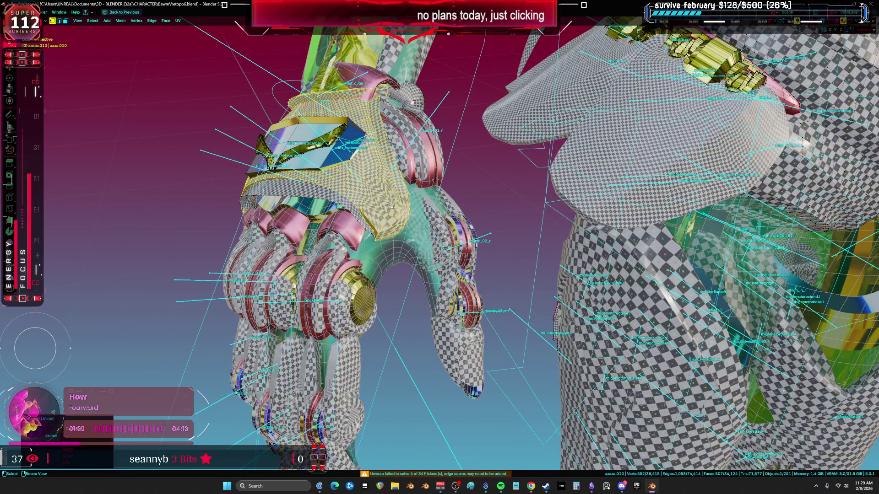
key(u)
key(Return)
middle_drag(396, 216, 494, 284)
Step: Move the gauntlet plate island horizontally aside in the UV layout
key(shift+F10)
key(g)
key(x)
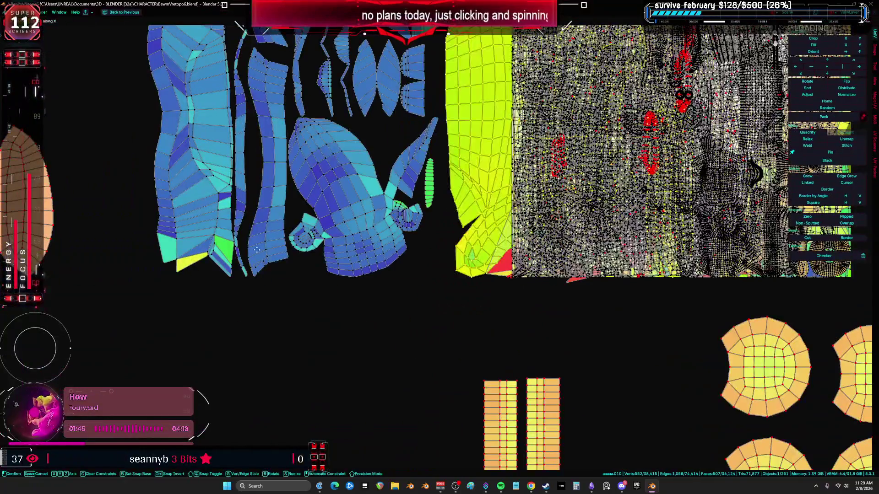
scroll(257, 250, down, 4)
click(128, 132)
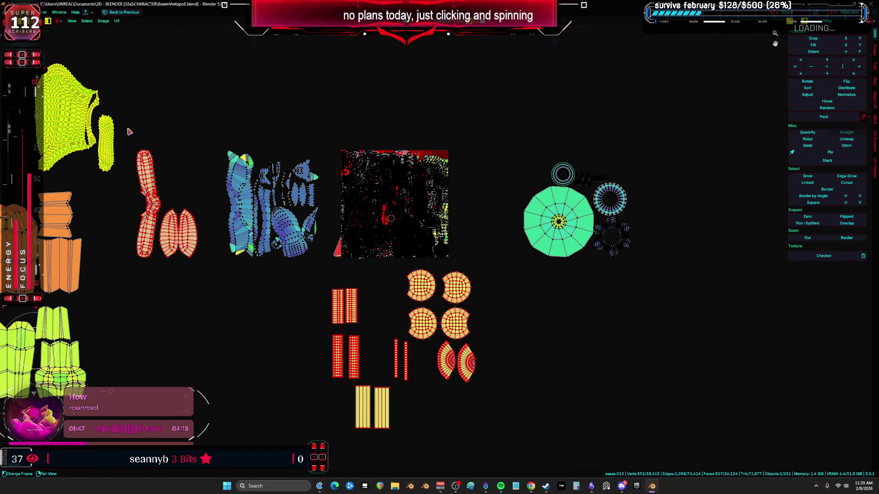
key(ctrl+space)
key(ctrl+space)
mouse_move(175, 154)
middle_down()
mouse_move(544, 259)
mouse_move(511, 257)
middle_up()
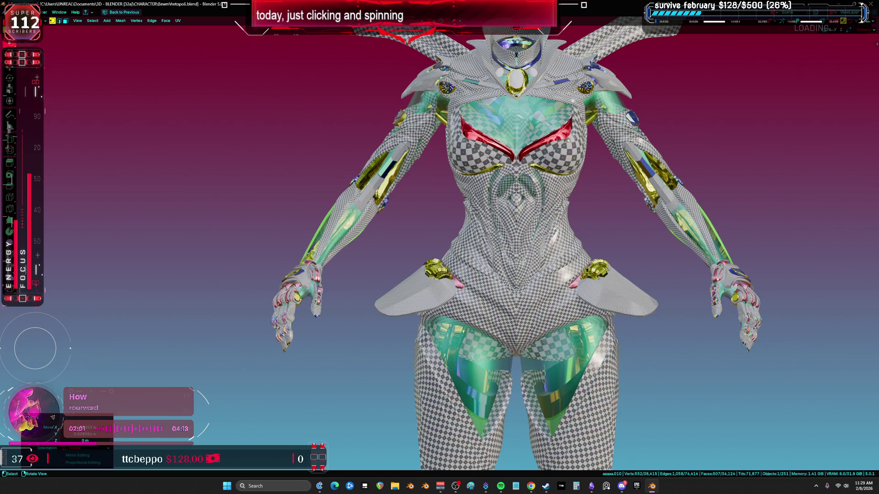
Step: Unwrap the hip flap with all its faces selected
scroll(582, 209, up, 5)
key(Tab)
middle_drag(492, 288, 491, 279)
key(Tab)
scroll(492, 277, up, 2)
key(u)
click(497, 252)
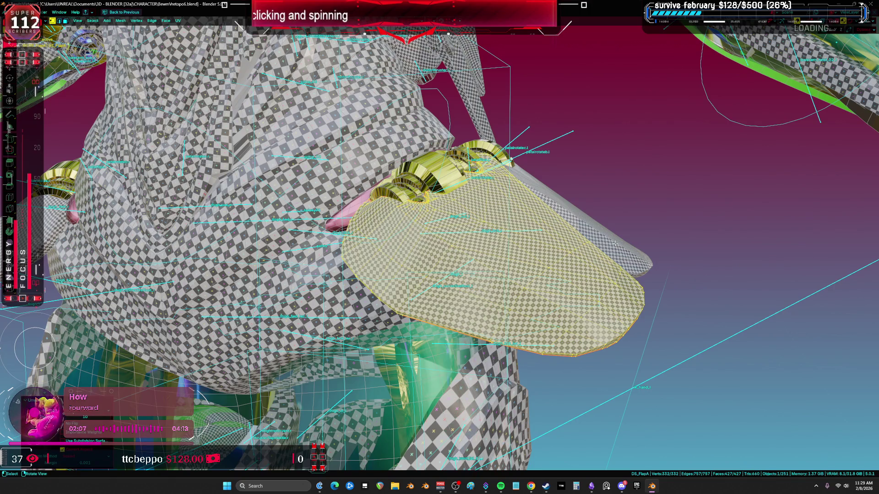
scroll(615, 243, down, 3)
Step: Inspect the flap's checker with overlays hidden, then take it out of edit mode
key(shift+alt+z)
scroll(458, 256, up, 4)
mouse_move(435, 265)
shift+middle_down()
mouse_move(383, 275)
mouse_move(408, 255)
mouse_move(405, 163)
mouse_move(552, 246)
shift+middle_up()
key(shift+alt+z)
key(shift+alt+z)
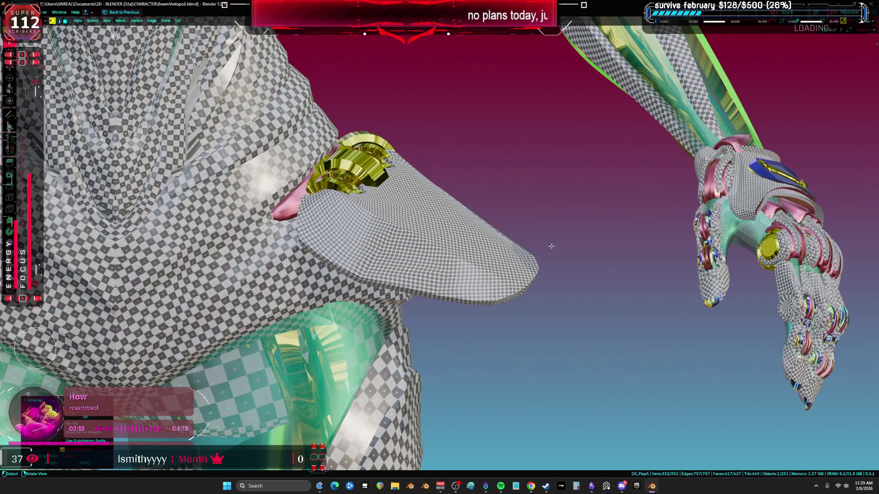
middle_drag(552, 246, 341, 207)
key(shift+alt+z)
click(270, 188)
Step: Unwrap the whole body armour aaaaa.010 Angle Based instead of Minimum Stretch
click(294, 171)
key(Tab)
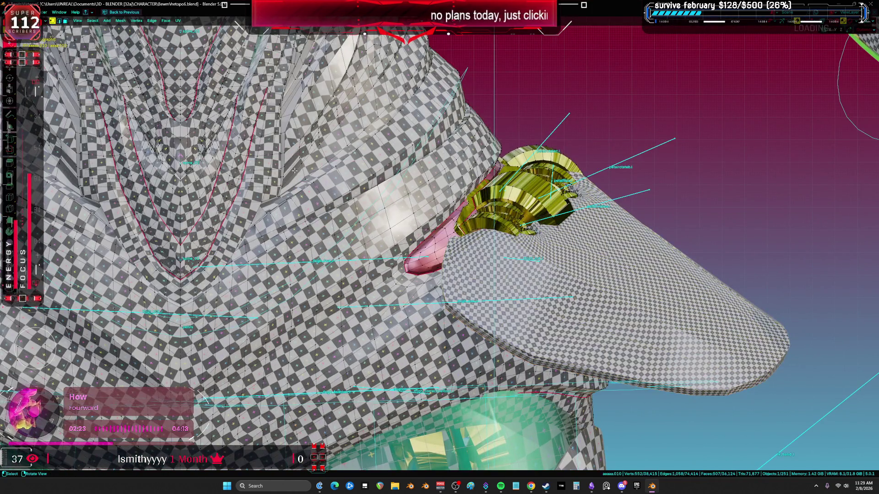
key(ctrl+l)
key(KP_Decimal)
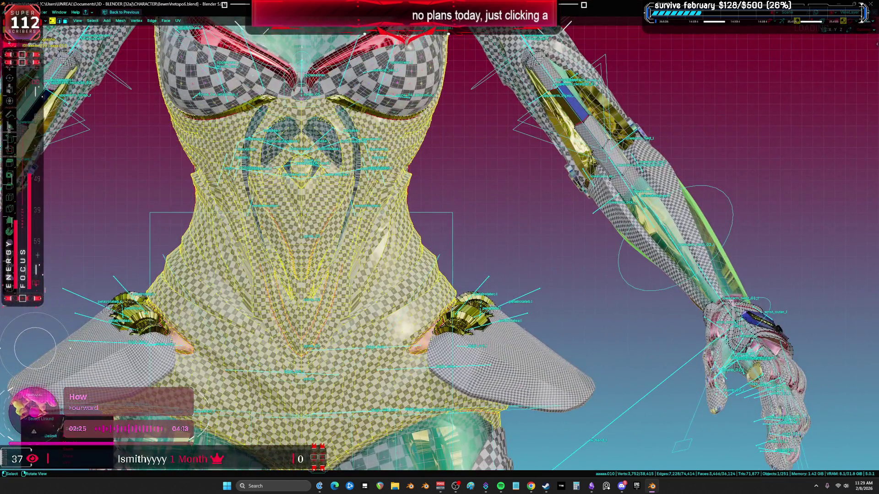
scroll(413, 272, up, 5)
shift+middle_drag(413, 272, 427, 277)
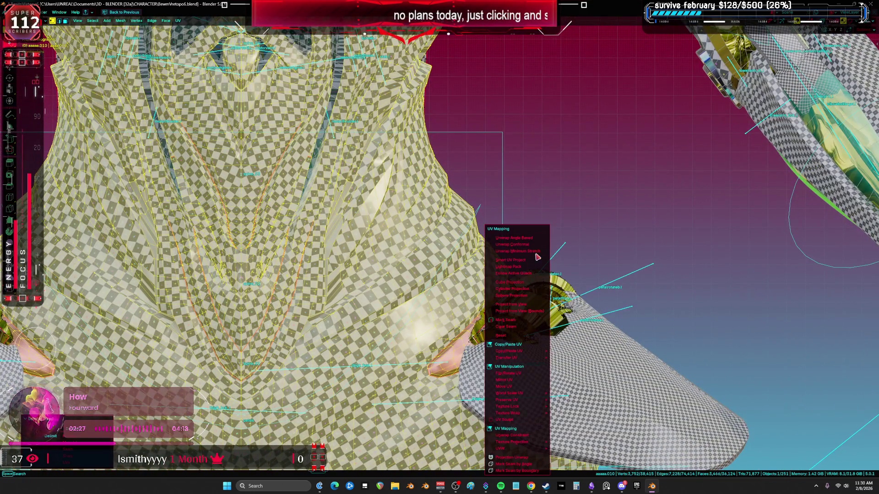
click(535, 251)
scroll(473, 245, down, 2)
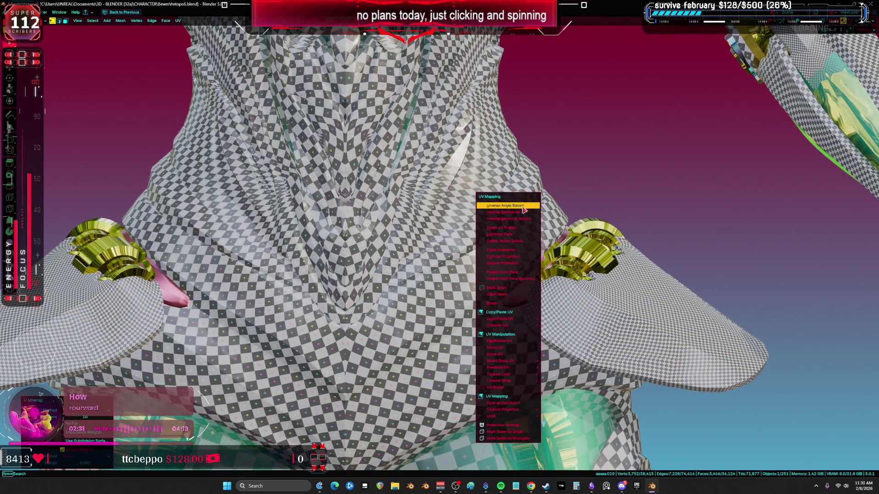
click(523, 207)
Step: Hide the upper chest fins to expose the lower chest panel
mouse_move(490, 219)
middle_down()
mouse_move(517, 278)
mouse_move(513, 144)
mouse_move(399, 326)
mouse_move(324, 243)
mouse_move(430, 249)
middle_up()
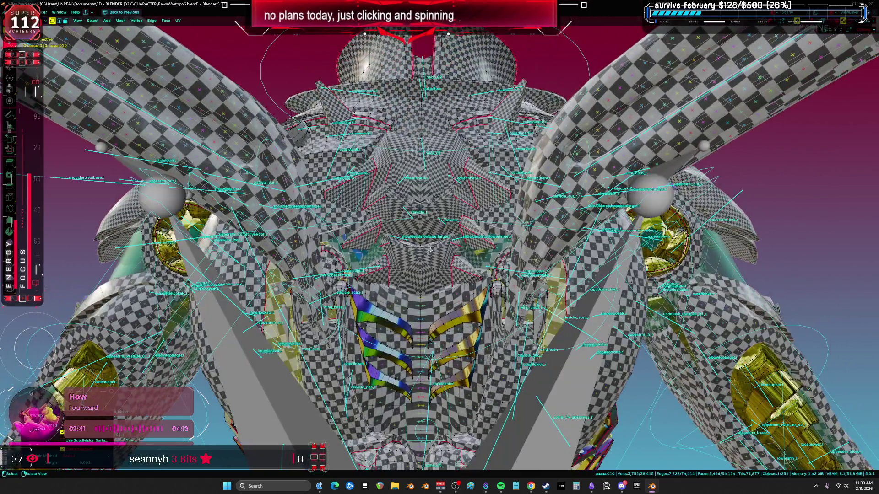
key(Tab)
key(Tab)
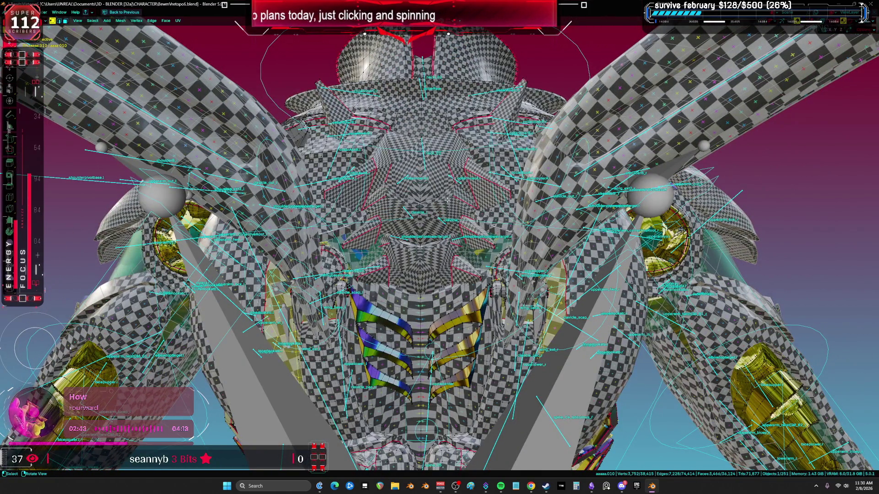
double_click(449, 198)
scroll(443, 269, up, 2)
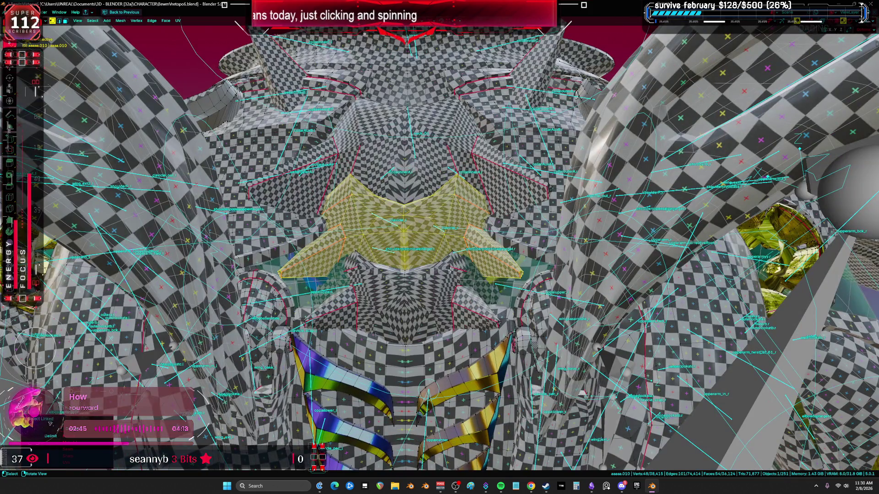
shift+double_click(451, 279)
shift+double_click(445, 144)
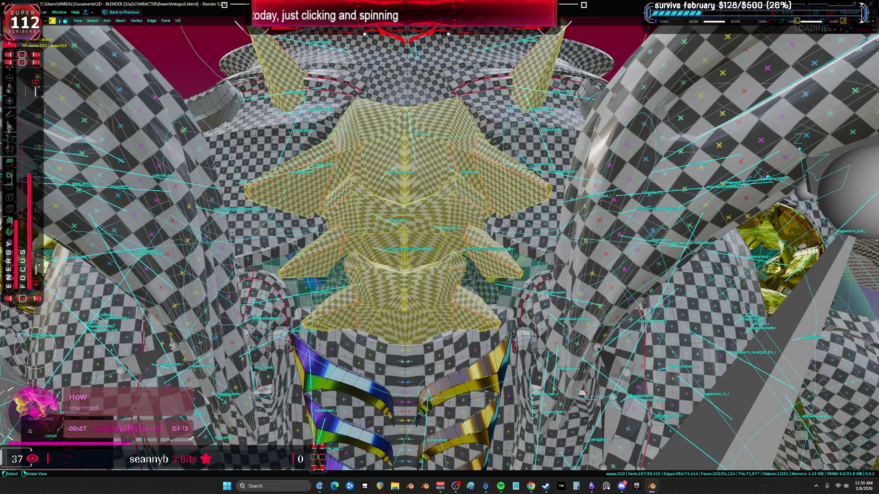
scroll(446, 143, down, 2)
click(446, 302)
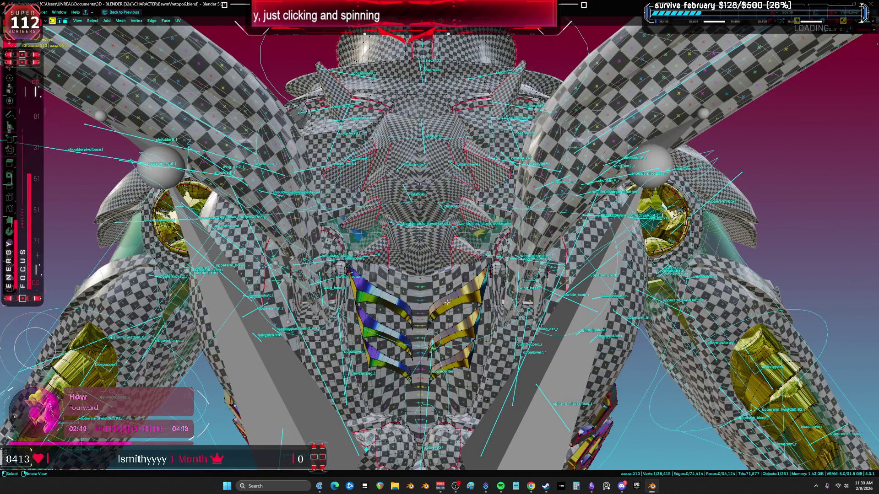
key(h)
Step: Unwrap the lower chest panel faces and view the UV layout full-screen
double_click(457, 306)
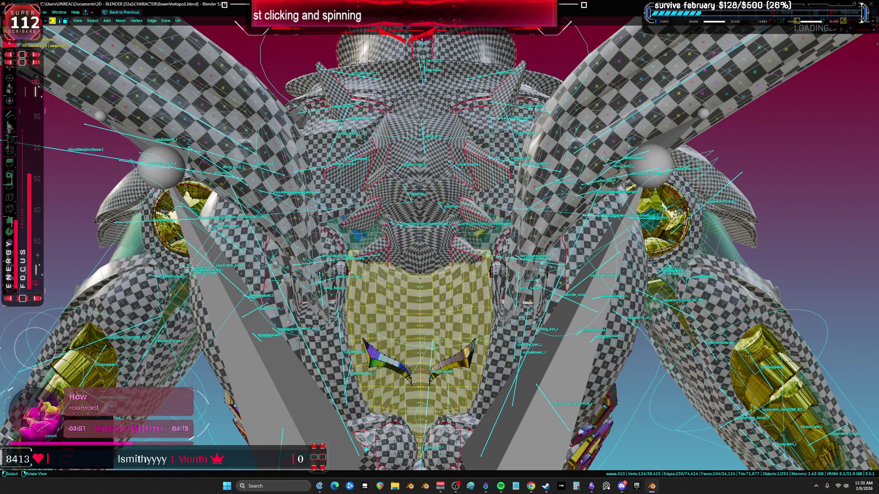
key(u)
click(572, 252)
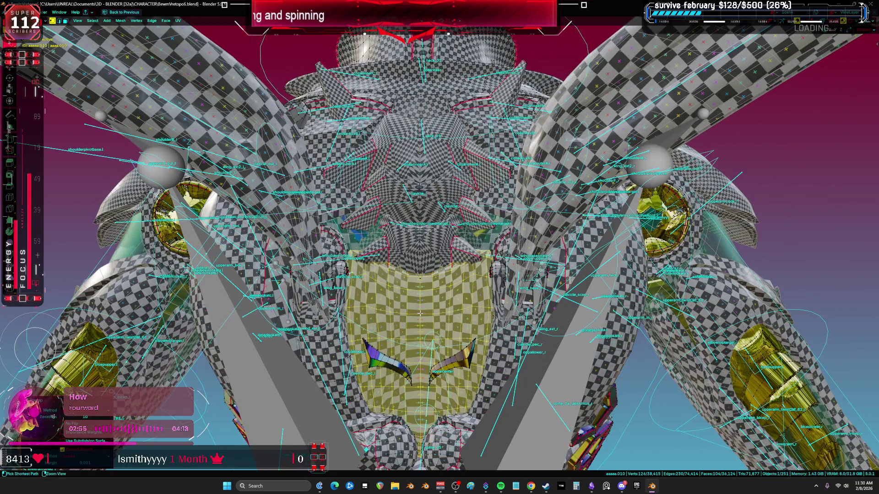
key(ctrl+space)
key(ctrl+space)
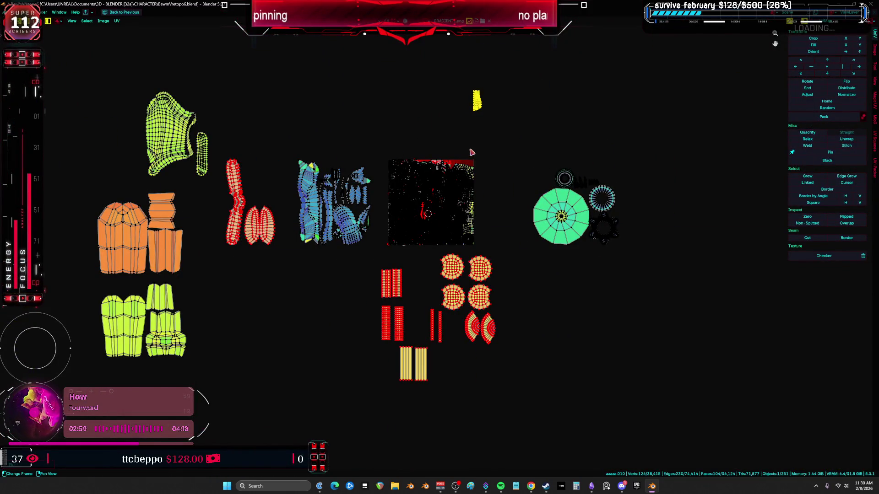
Step: Re-unwrap the chest panel faces and frame them in view
key(ctrl+space)
key(u)
click(271, 227)
key(KP_Decimal)
key(z)
click(219, 290)
key(z)
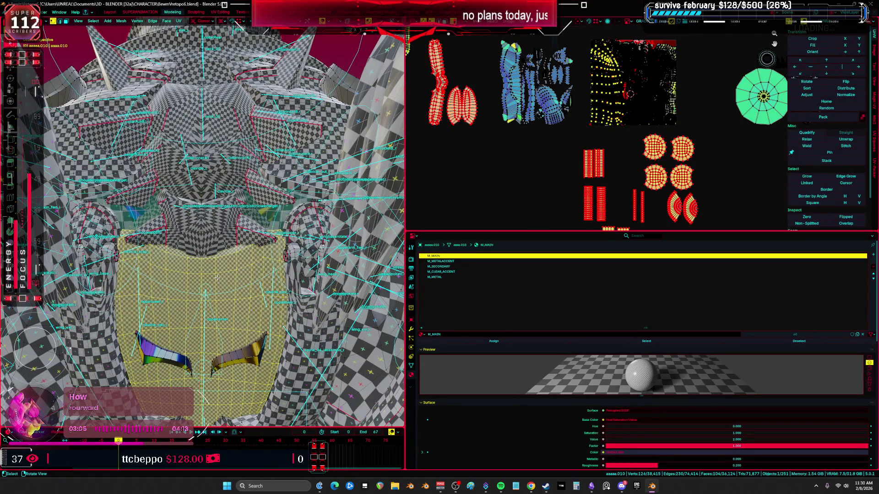
Step: Hide the chest panel, arms, collar pieces and cones, then select the remaining chest-and-collar mesh
key(h)
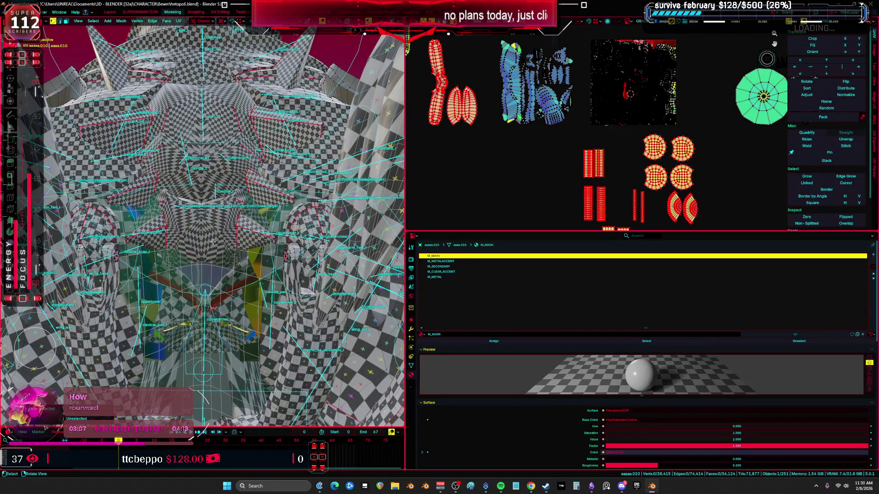
key(ctrl+l)
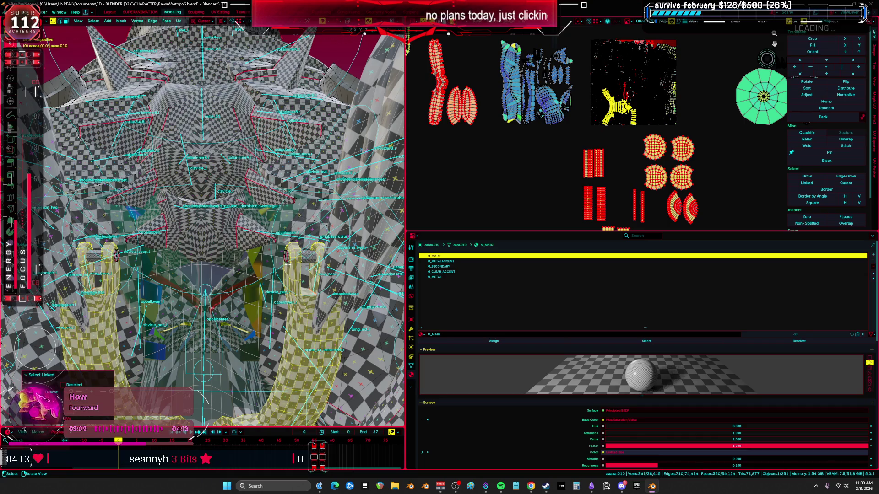
key(h)
click(321, 176)
key(ctrl+l)
key(h)
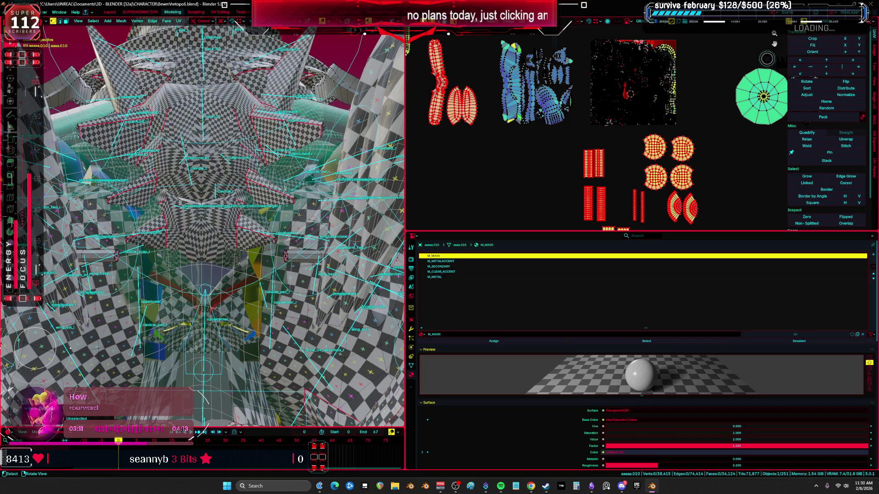
click(241, 67)
key(ctrl+l)
key(h)
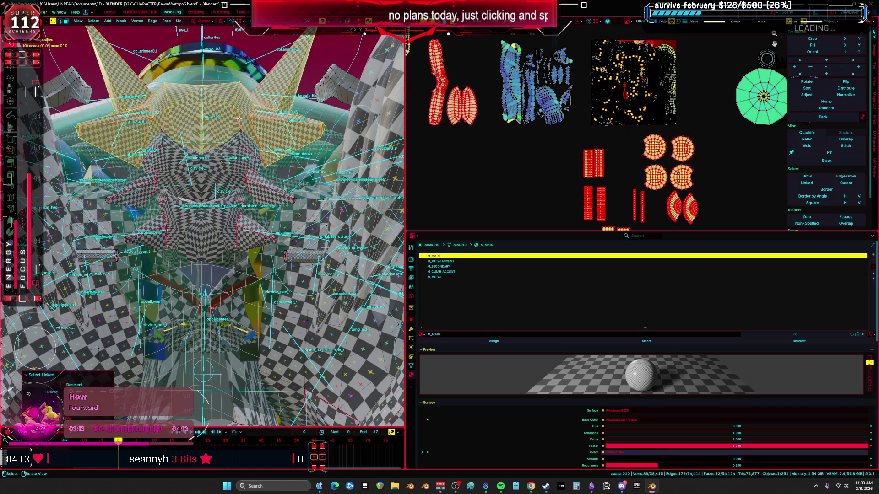
click(250, 202)
key(ctrl+l)
Step: Move the selected UV island to the right in the full-screen UV editor
key(ctrl+space)
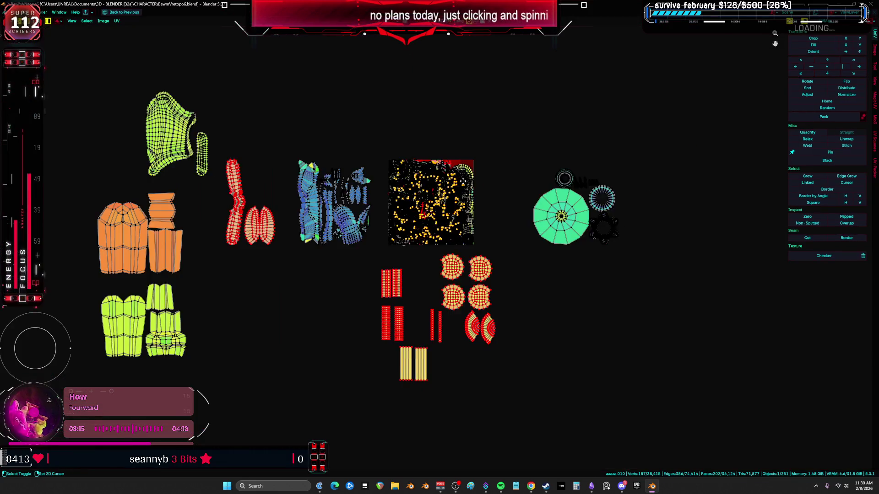
key(g)
click(507, 255)
key(KP_Decimal)
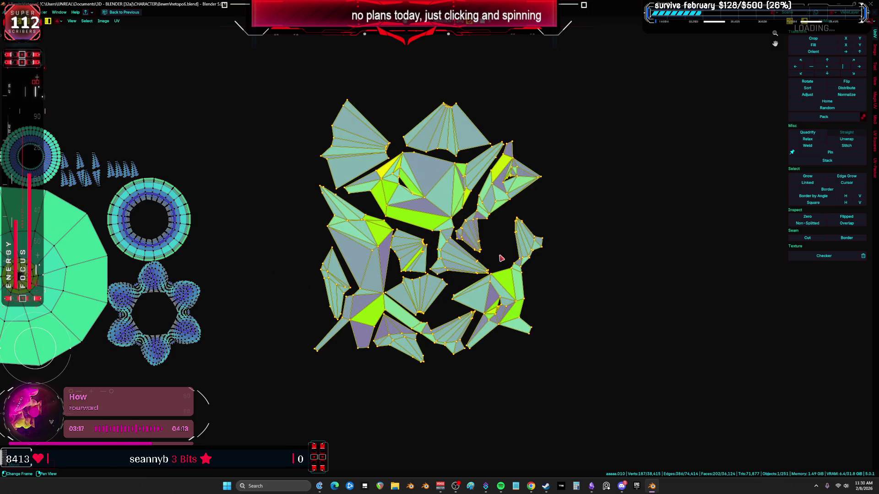
key(ctrl+space)
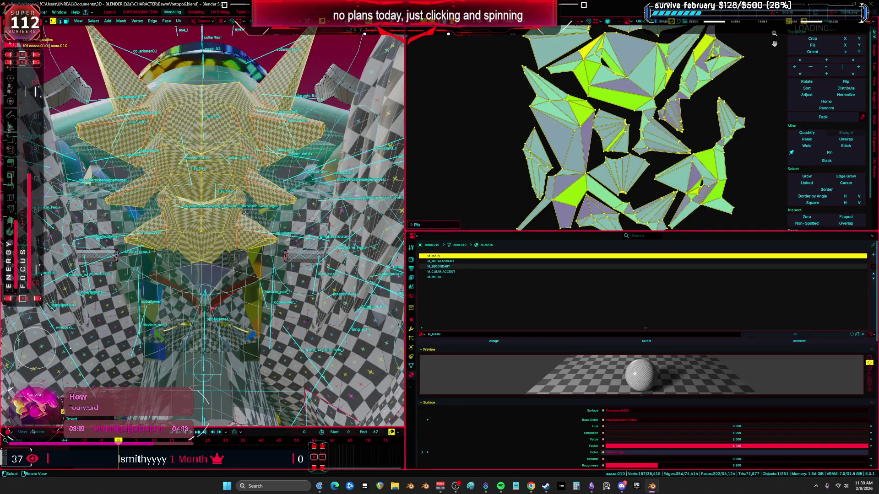
Step: Unwrap the crown piece with Minimum Stretch and isolate it in local view
key(u)
click(311, 195)
middle_drag(331, 197, 331, 206)
key(KP_Divide)
key(a)
key(h)
key(Home)
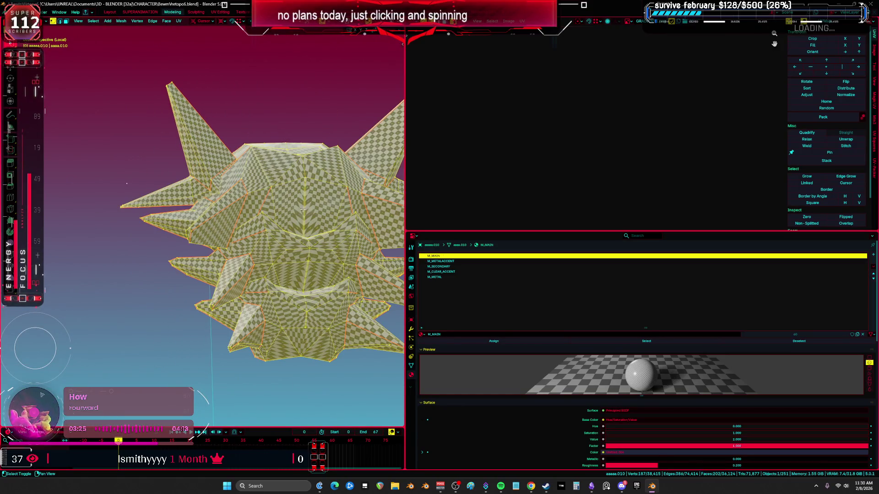
Step: With X-ray on, select a centre face of the crown and review its Mirror and Armature modifiers
key(ctrl+space)
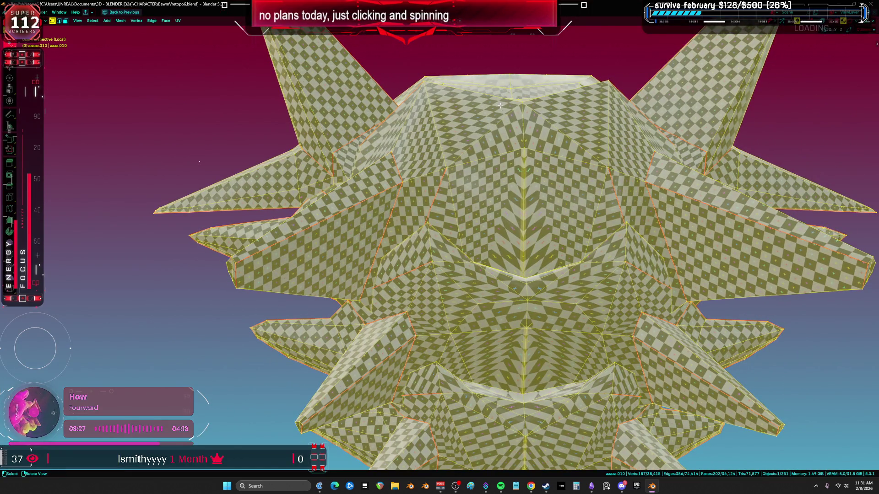
key(alt+a)
mouse_move(500, 105)
middle_down()
mouse_move(511, 138)
mouse_move(426, 260)
mouse_move(431, 193)
mouse_move(456, 271)
mouse_move(465, 203)
middle_up()
key(a)
key(alt+a)
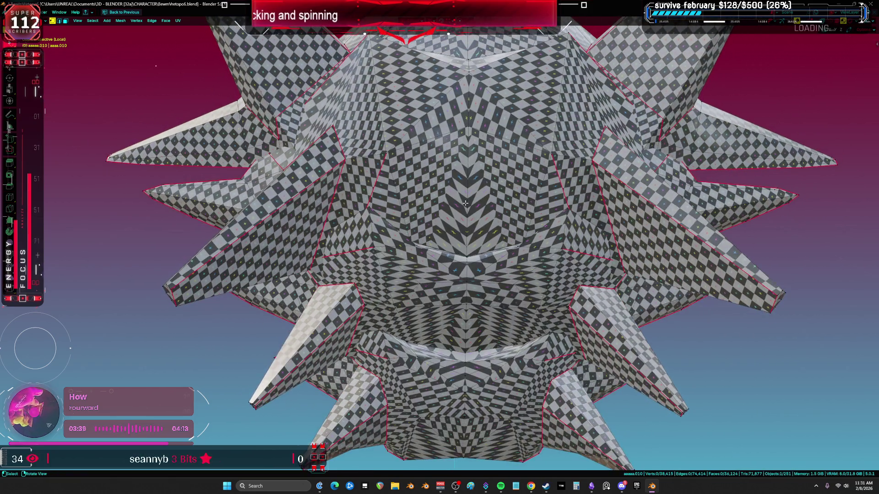
scroll(466, 202, down, 5)
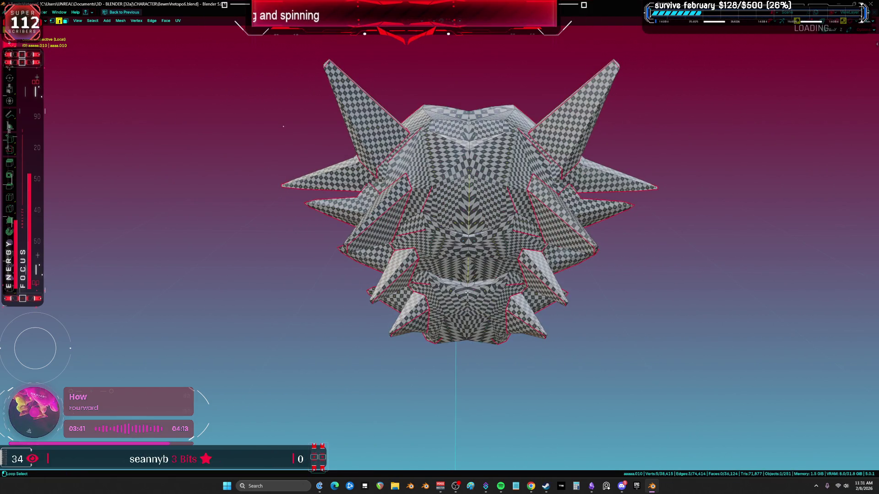
key(alt+z)
click(461, 211)
key(ctrl+space)
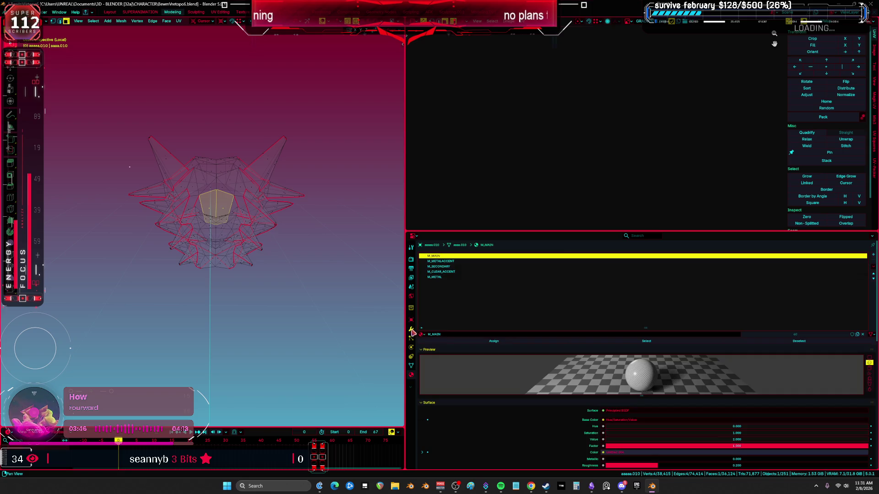
click(410, 329)
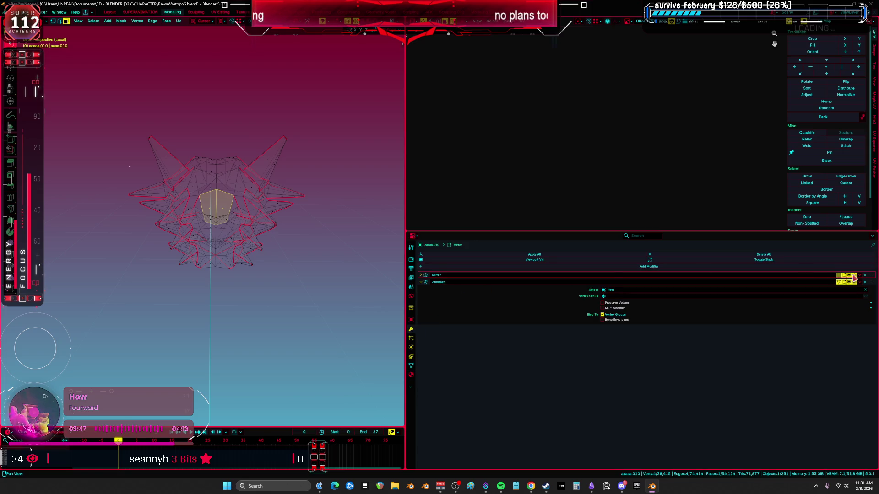
Step: Orbit the see-through crown in a maximized viewport to examine its spike layers
key(ctrl+alt+space)
key(alt+a)
middle_drag(565, 229, 480, 226)
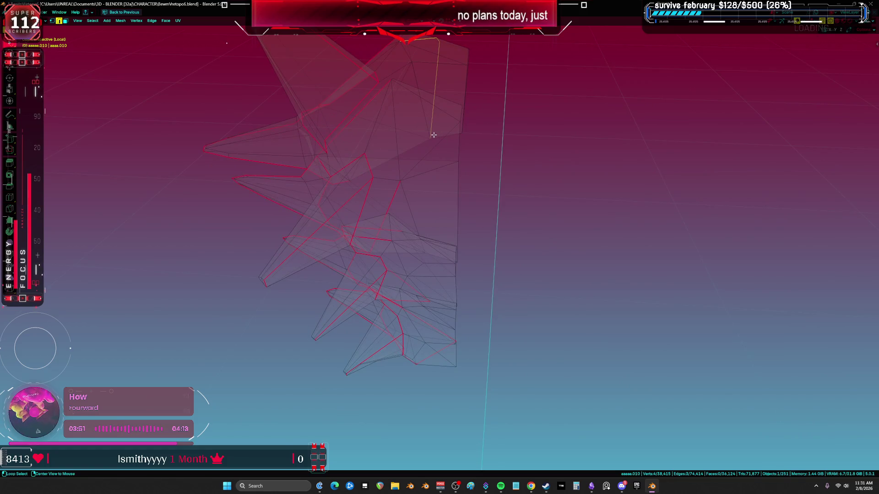
mouse_move(424, 262)
middle_down()
mouse_move(435, 245)
mouse_move(466, 237)
mouse_move(422, 252)
mouse_move(474, 191)
mouse_move(453, 204)
mouse_move(485, 191)
mouse_move(472, 179)
mouse_move(459, 198)
mouse_move(470, 183)
middle_up()
scroll(422, 252, up, 2)
mouse_move(433, 387)
middle_down()
mouse_move(439, 337)
mouse_move(462, 295)
mouse_move(452, 221)
mouse_move(429, 160)
middle_up()
key(alt+z)
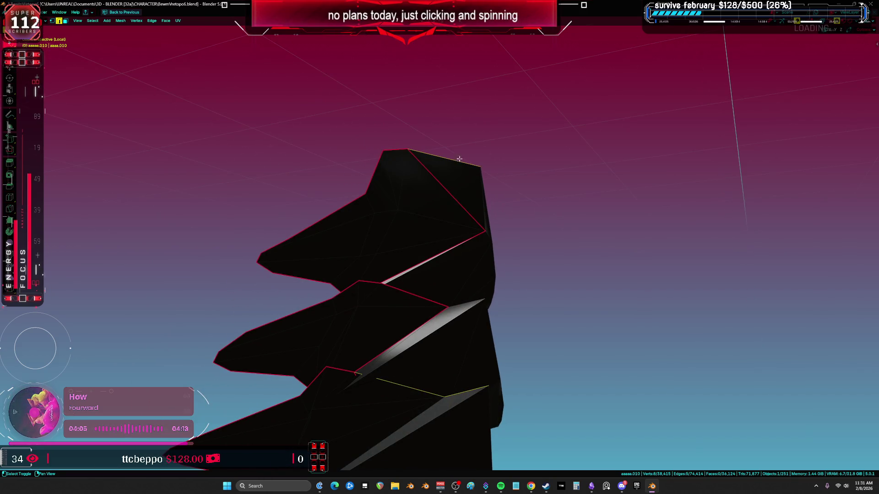
mouse_move(443, 286)
shift+middle_down()
mouse_move(454, 283)
mouse_move(420, 274)
mouse_move(440, 222)
shift+middle_up()
key(alt+z)
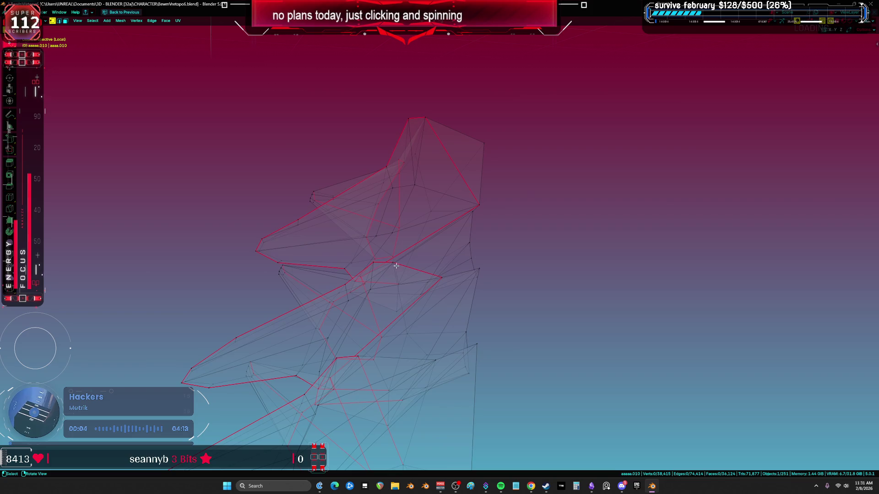
Step: Select the lower linked piece and hide it, leaving only the upper spike piece visible
click(566, 220)
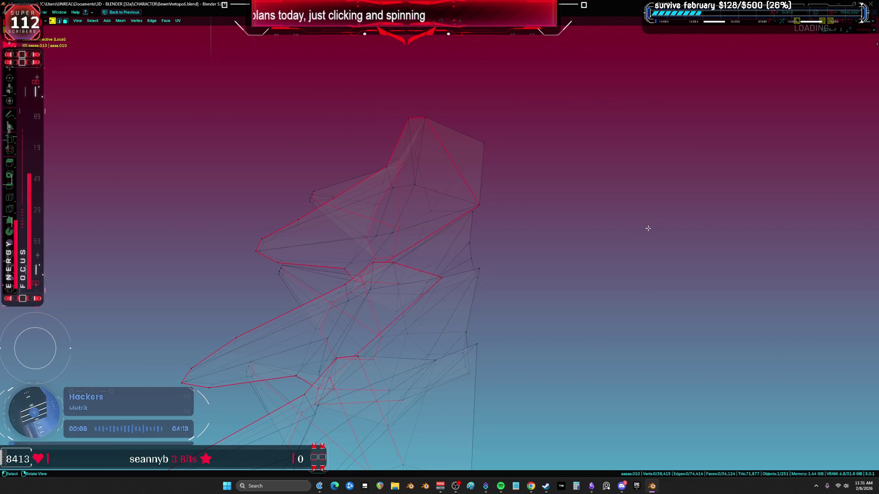
mouse_move(591, 220)
middle_down()
mouse_move(410, 308)
mouse_move(455, 299)
mouse_move(432, 280)
middle_up()
key(l)
key(alt+z)
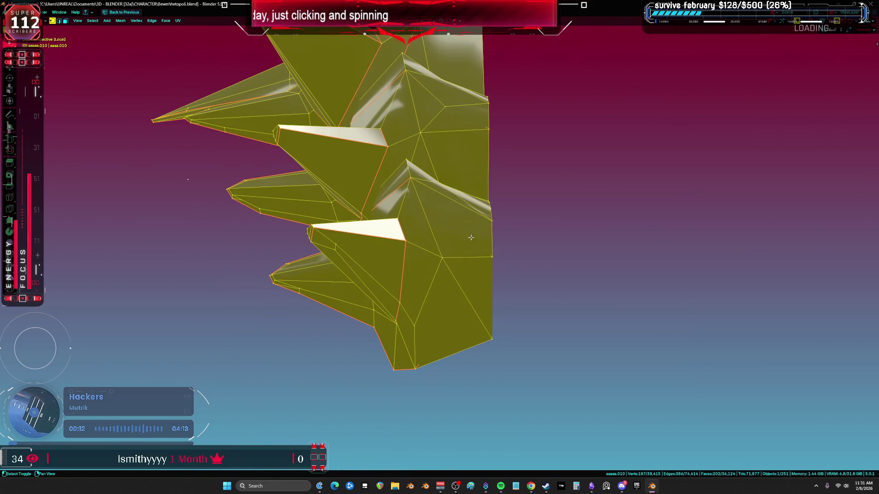
mouse_move(471, 239)
middle_down()
mouse_move(408, 259)
mouse_move(405, 270)
mouse_move(411, 264)
mouse_move(405, 268)
mouse_move(400, 252)
mouse_move(289, 261)
mouse_move(291, 237)
mouse_move(419, 225)
middle_up()
key(alt+z)
click(420, 225)
key(ctrl+l)
key(h)
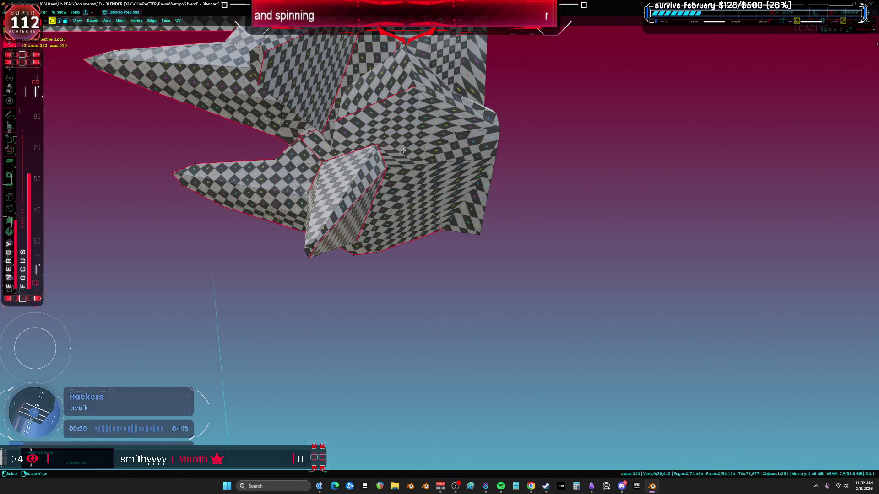
Step: Examine the remaining spike piece in wireframe from several angles
mouse_move(428, 161)
middle_down()
mouse_move(429, 247)
mouse_move(512, 239)
mouse_move(349, 232)
mouse_move(346, 244)
middle_up()
key(a)
key(alt+a)
key(alt+z)
right_click(453, 210)
key(Escape)
middle_drag(455, 225, 444, 296)
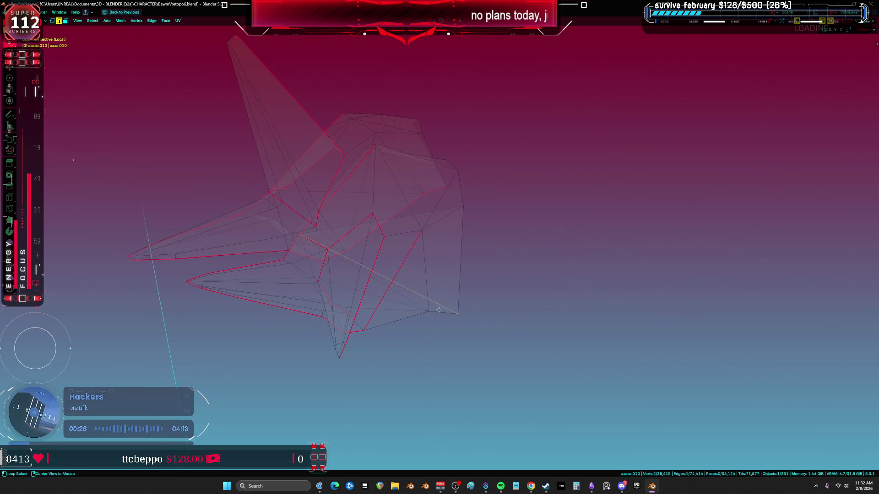
right_click(438, 315)
key(Escape)
Step: Unwrap the whole spike piece with Smart UV Project, then Unwrap Minimum Stretch
key(a)
key(u)
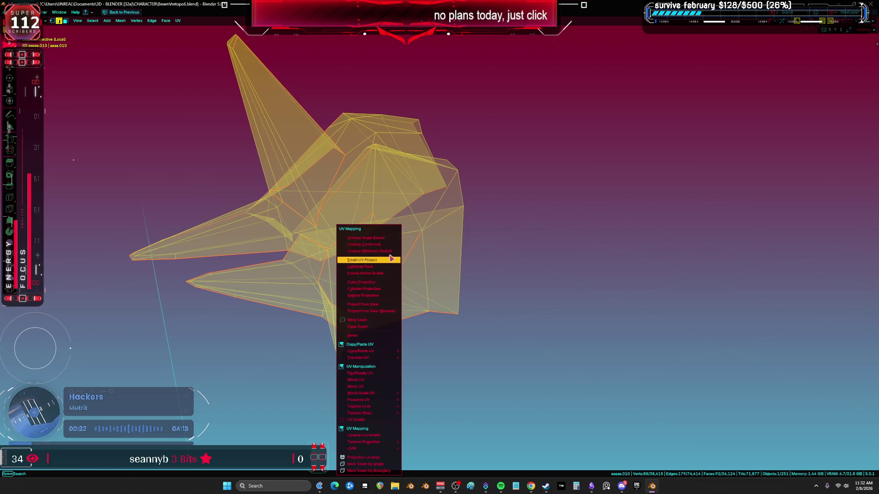
click(392, 259)
key(alt+z)
key(u)
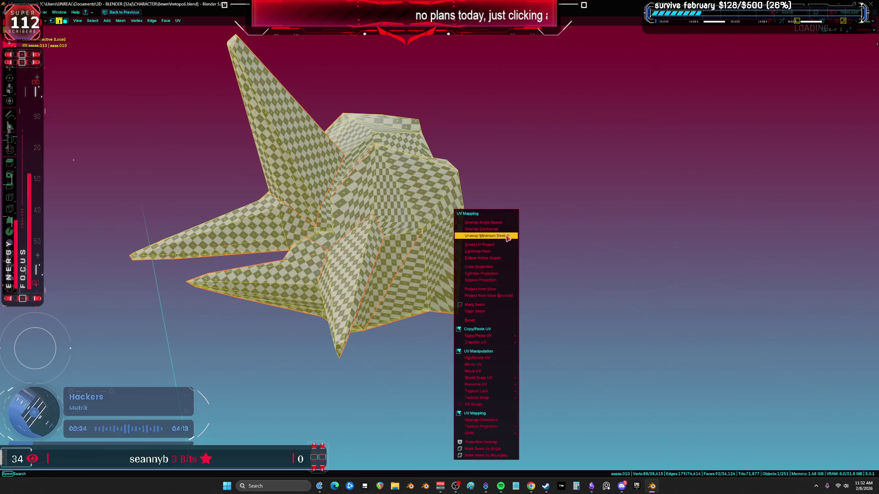
click(506, 235)
mouse_move(461, 255)
middle_down()
mouse_move(381, 249)
mouse_move(325, 196)
middle_up()
key(alt+a)
key(a)
Step: Slide a stray vertex into place and merge overlapping vertices By Distance
scroll(325, 196, up, 4)
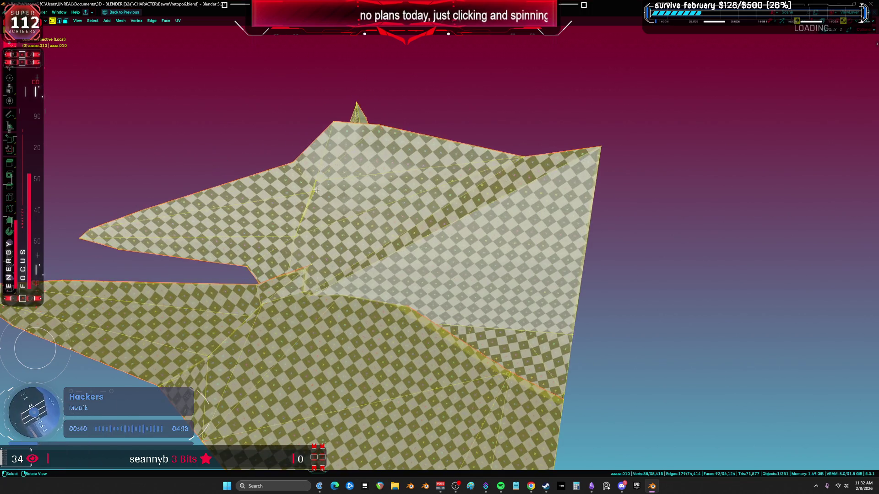
click(317, 189)
key(g)
click(336, 189)
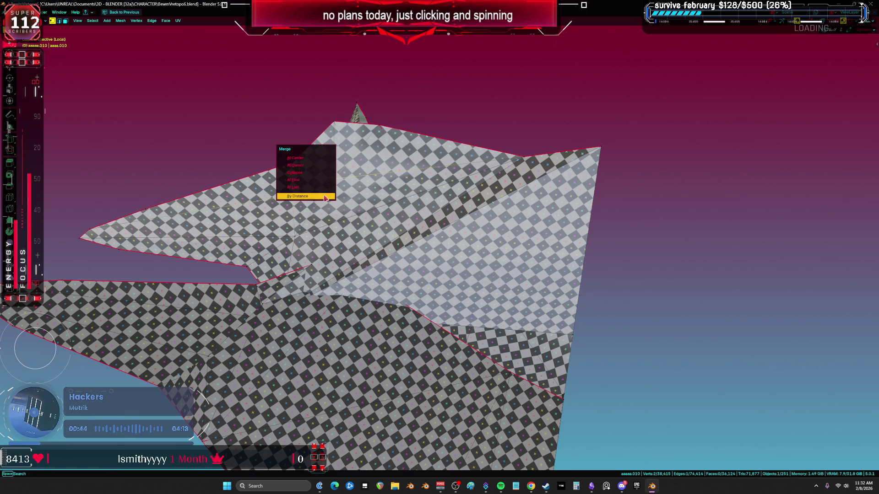
click(311, 157)
Step: Re-unwrap the whole spike piece and check the checker texture
middle_drag(311, 159, 364, 198)
key(a)
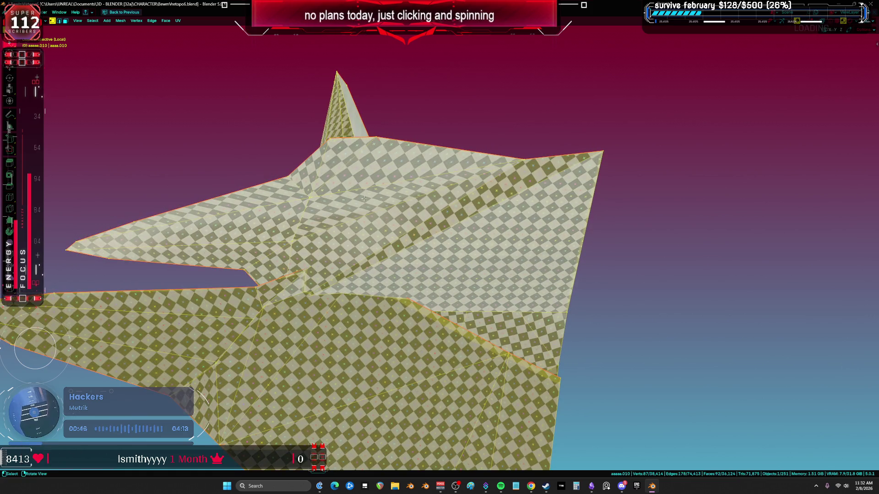
key(u)
click(451, 221)
mouse_move(451, 220)
middle_down()
mouse_move(450, 322)
mouse_move(480, 314)
mouse_move(426, 294)
mouse_move(400, 300)
mouse_move(441, 298)
mouse_move(441, 251)
mouse_move(393, 182)
mouse_move(419, 243)
mouse_move(416, 301)
mouse_move(424, 285)
middle_up()
Step: Mark a seam on one spike edge and unwrap the linked island it bounds
key(2)
click(414, 295)
key(shift+z)
key(shift+z)
key(ctrl+e)
key(l)
key(u)
click(533, 241)
mouse_move(533, 241)
middle_down()
mouse_move(527, 288)
mouse_move(386, 284)
mouse_move(427, 299)
mouse_move(407, 274)
mouse_move(536, 285)
mouse_move(511, 291)
mouse_move(513, 280)
mouse_move(645, 302)
middle_up()
Step: Switch to vertex selection and pick a single vertex on the spike
key(3)
key(alt+z)
key(2)
key(alt+z)
key(1)
click(519, 284)
click(520, 276)
Step: Slide the vertex along its edge to a new position, then select the whole piece
key(alt+z)
key(g)
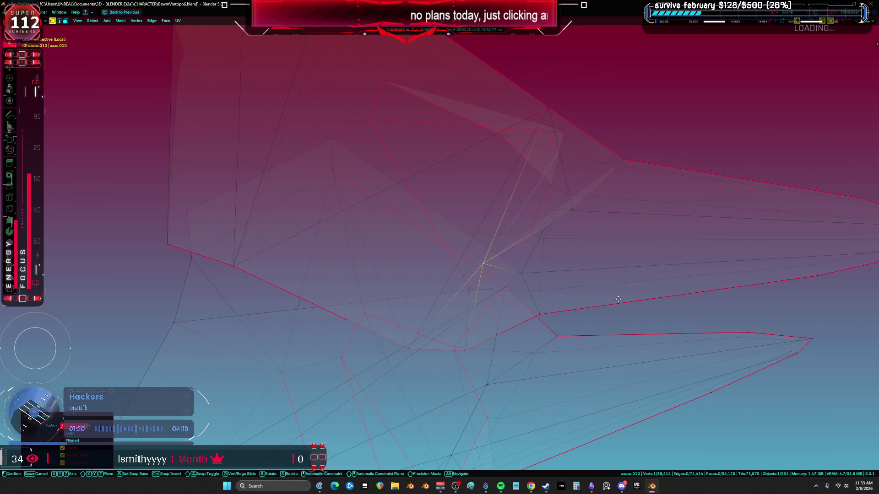
key(shift+v)
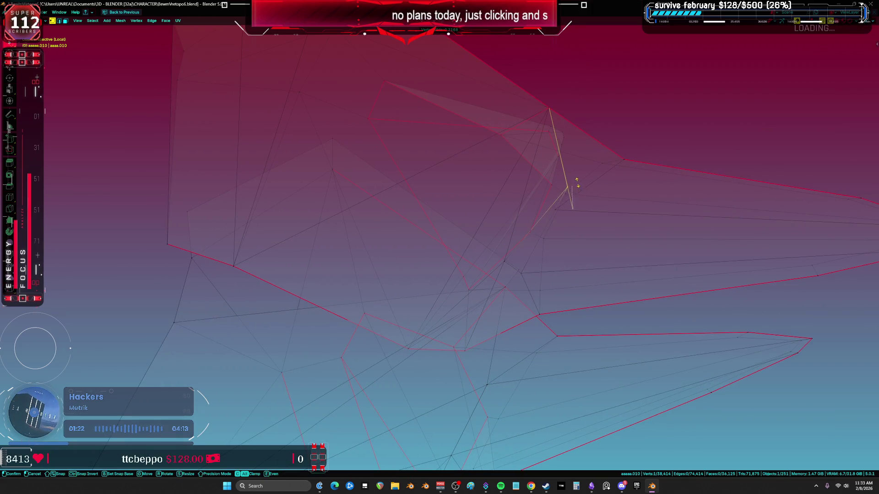
click(576, 181)
click(550, 178)
key(ctrl+l)
mouse_move(549, 177)
middle_down()
mouse_move(479, 251)
mouse_move(482, 275)
mouse_move(447, 275)
middle_up()
Step: Show checker shading and re-unwrap the piece with Minimum Stretch, then Angle Based
key(z)
click(473, 313)
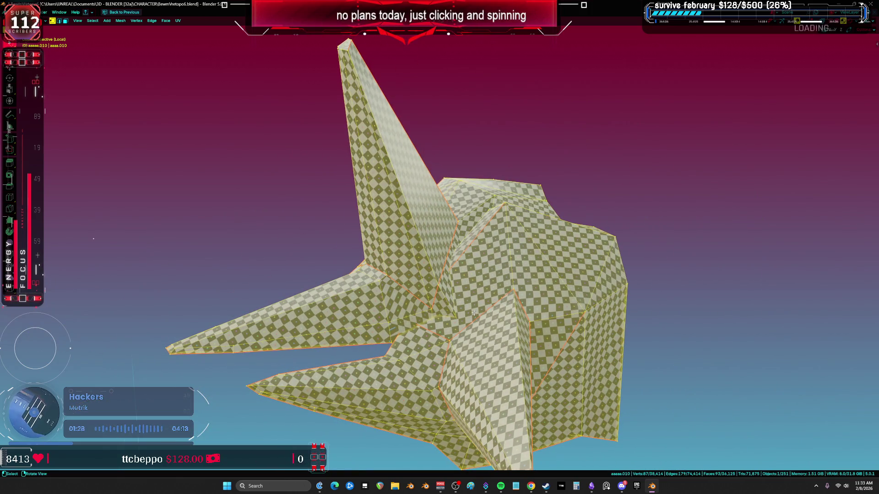
key(u)
click(525, 250)
middle_drag(525, 250, 604, 244)
key(u)
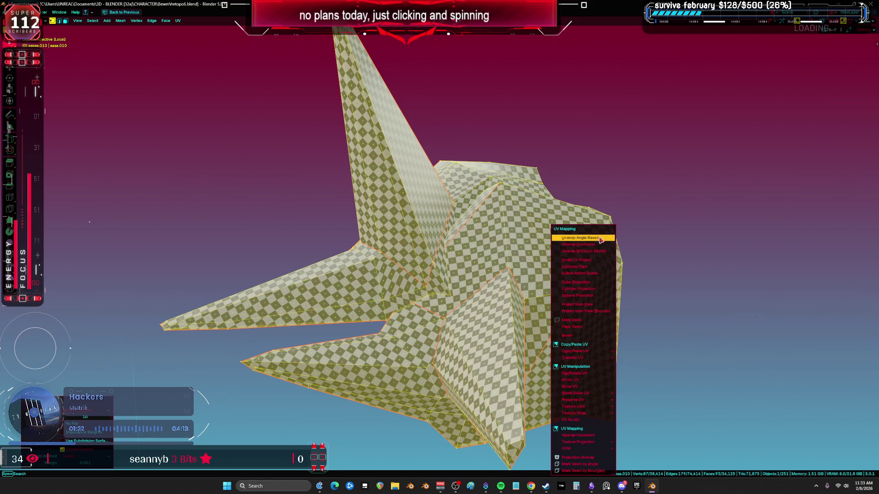
click(601, 240)
mouse_move(549, 265)
middle_down()
mouse_move(506, 281)
mouse_move(452, 275)
mouse_move(423, 298)
middle_up()
Step: Hide the viewport overlays and zoom back out to the full character
key(shift+alt+z)
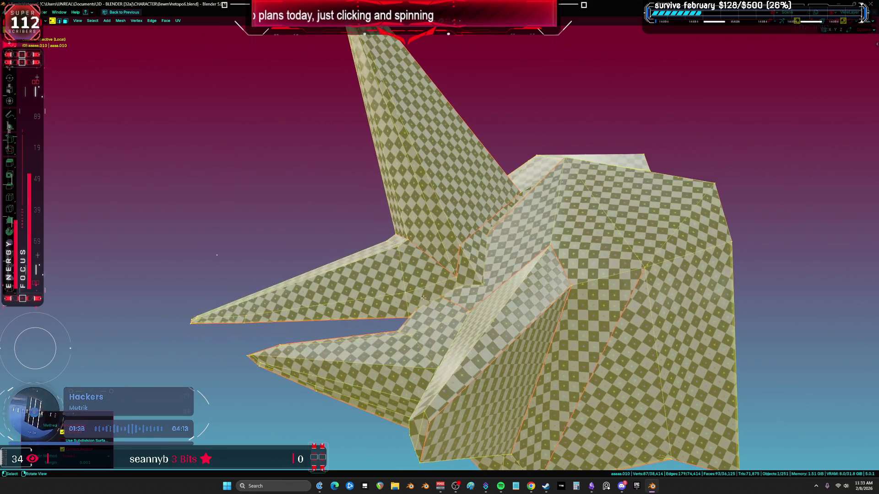
click(542, 316)
mouse_move(543, 316)
middle_down()
mouse_move(546, 214)
mouse_move(393, 272)
mouse_move(585, 311)
mouse_move(418, 264)
middle_up()
scroll(590, 311, down, 5)
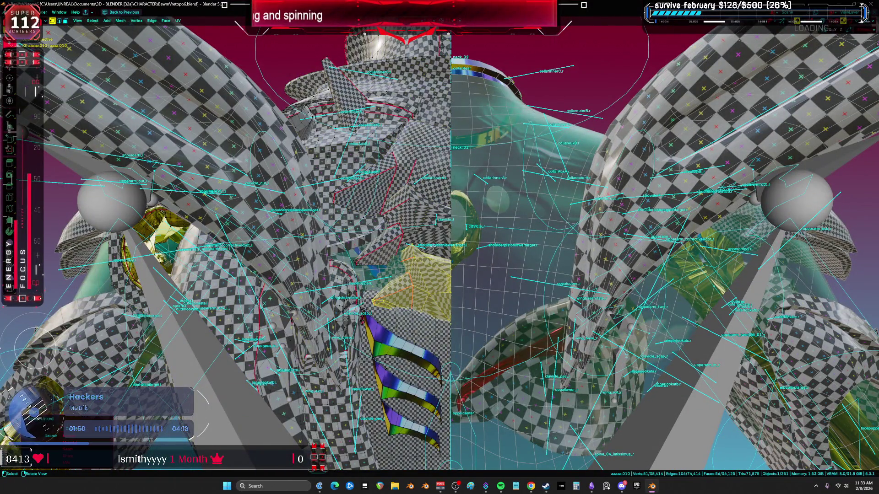